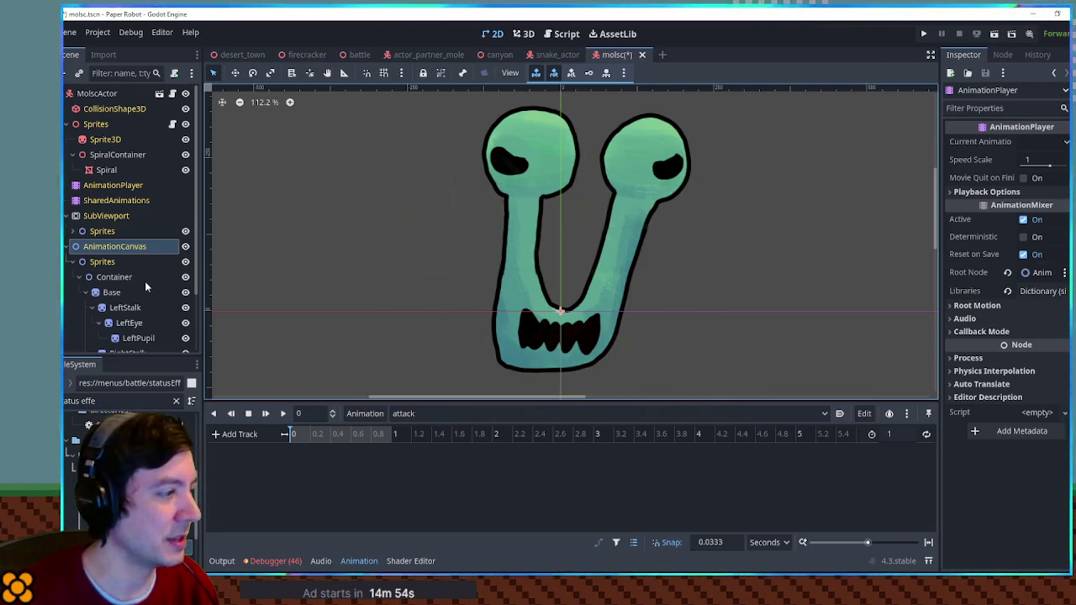
# Set the attack animation length to 2 seconds and key LeftStalk's rotation at 0 s
pyautogui.scroll(-3, 141, 278)
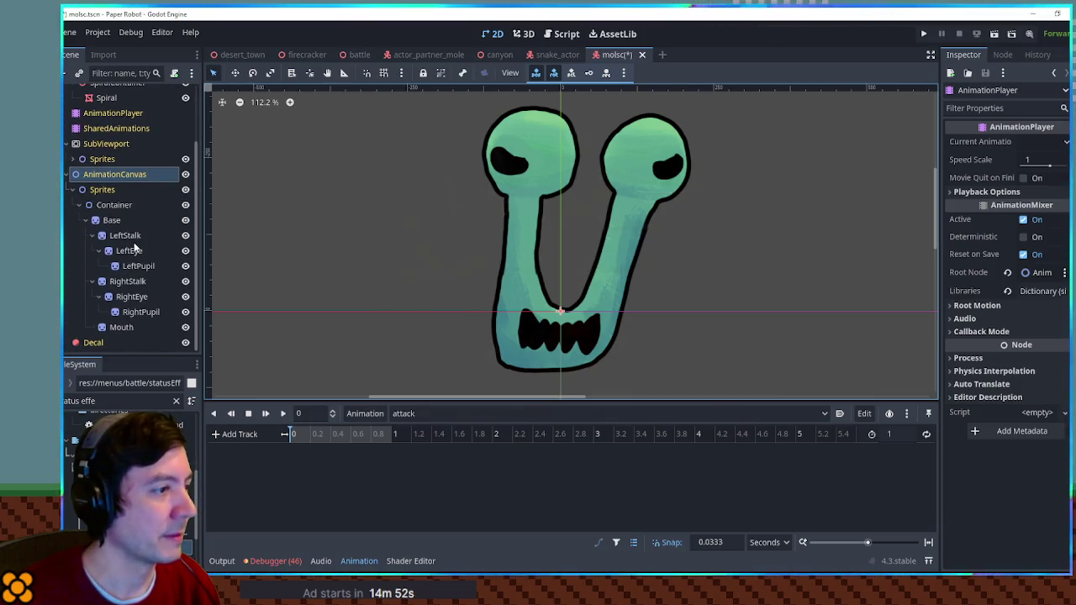
pyautogui.click(132, 237)
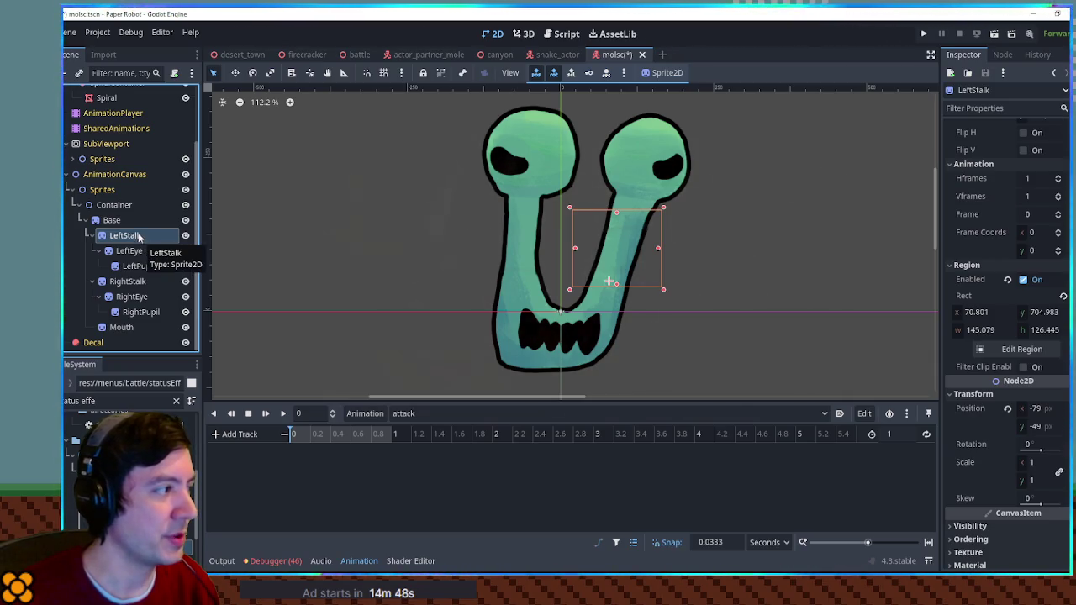
pyautogui.click(901, 435)
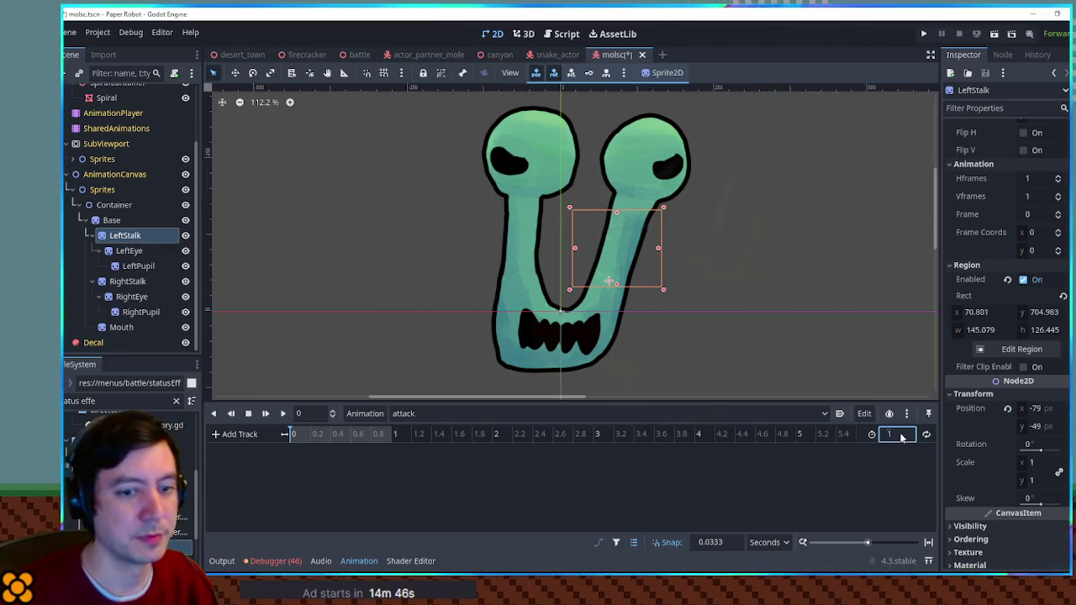
pyautogui.write('2')
pyautogui.press('Return')
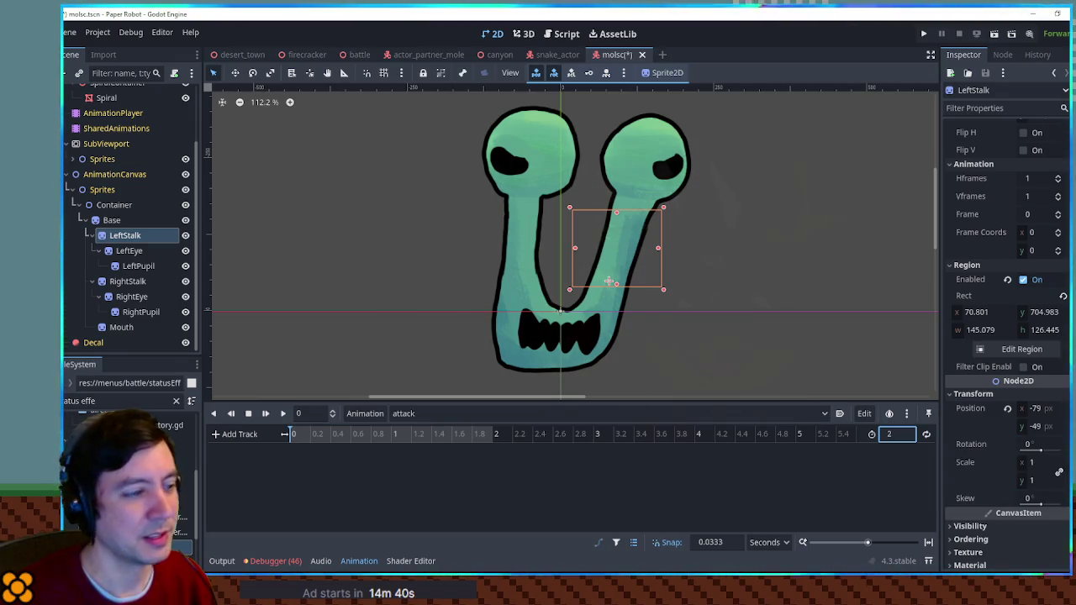
pyautogui.click(1061, 444)
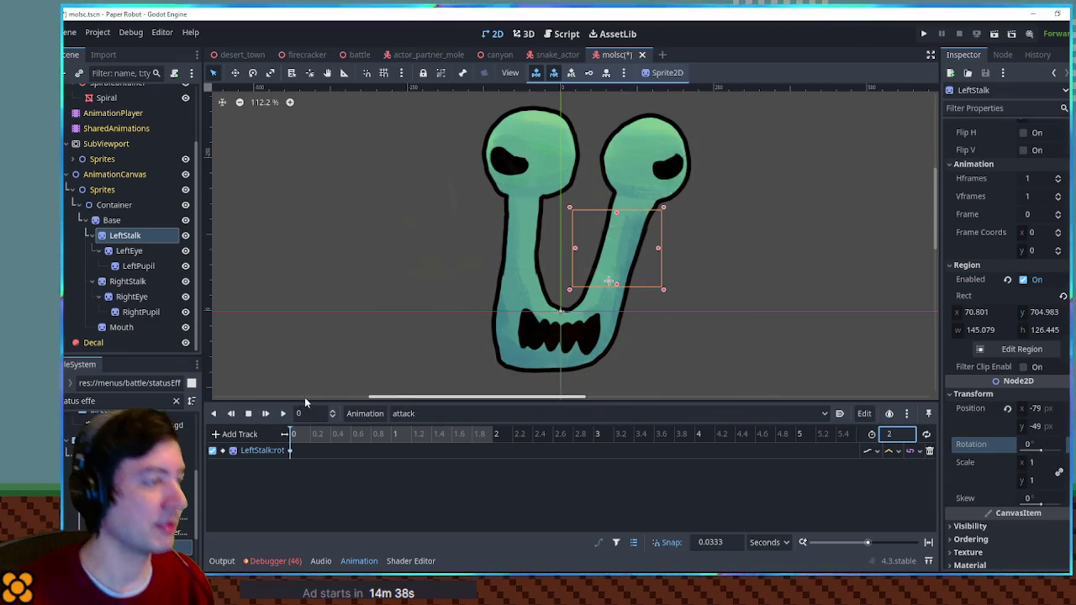
# Insert a LeftStalk rotation key at 0.4 s with a 4° tilt
pyautogui.rightClick(332, 449)
pyautogui.click(338, 455)
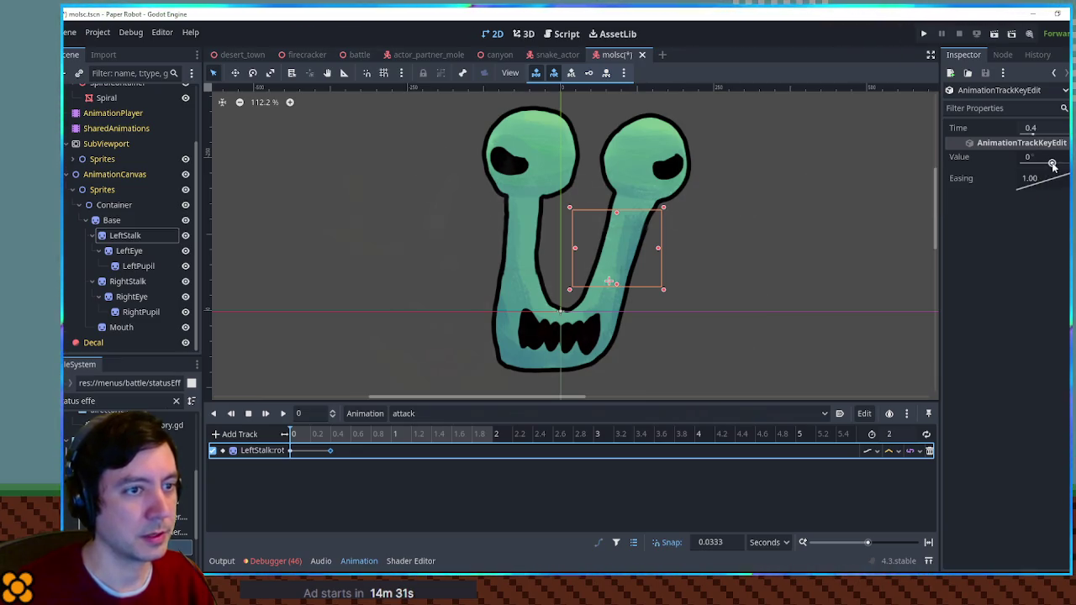
pyautogui.click(336, 453)
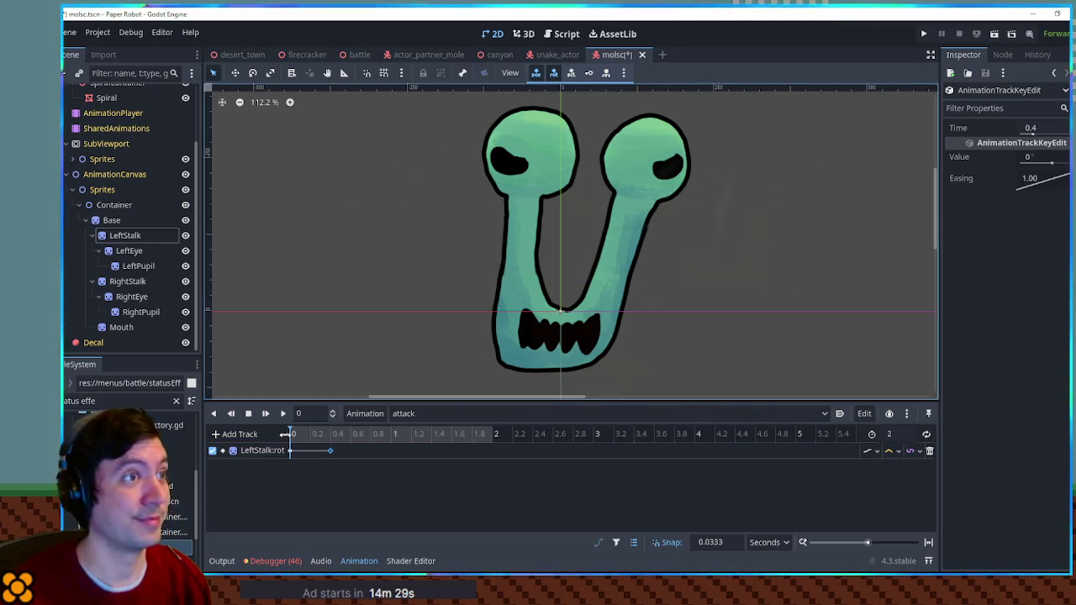
pyautogui.click(328, 454)
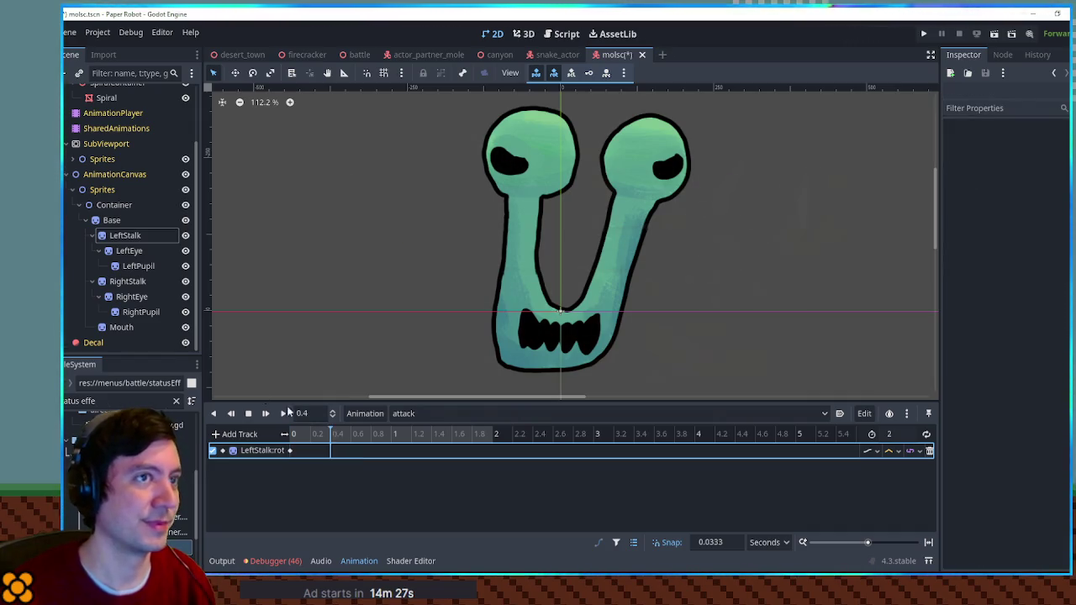
pyautogui.click(126, 235)
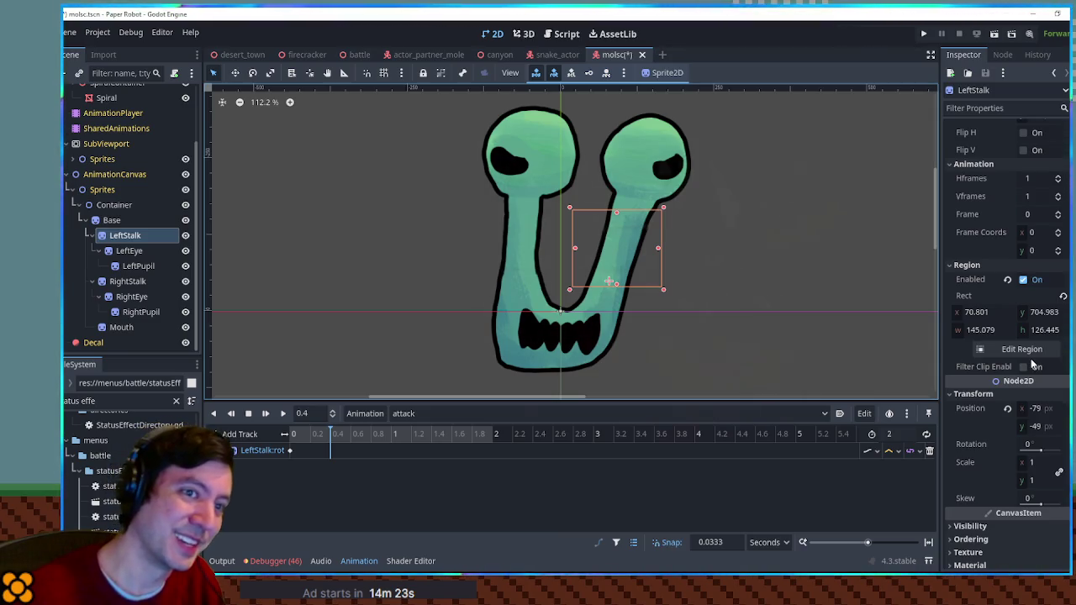
pyautogui.moveTo(1041, 444); pyautogui.dragTo(1043, 450)
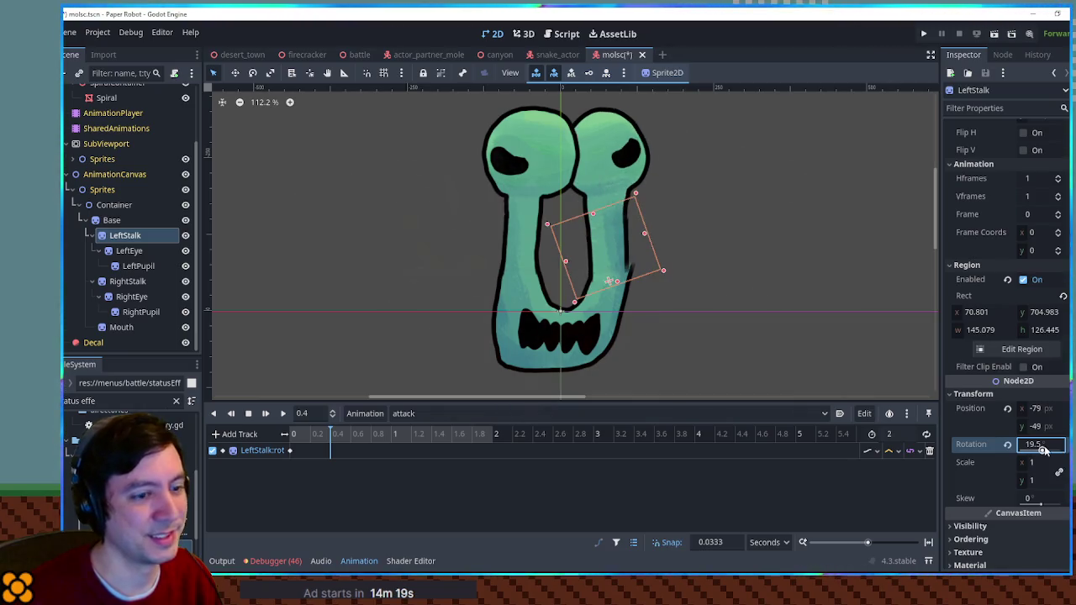
pyautogui.write('4')
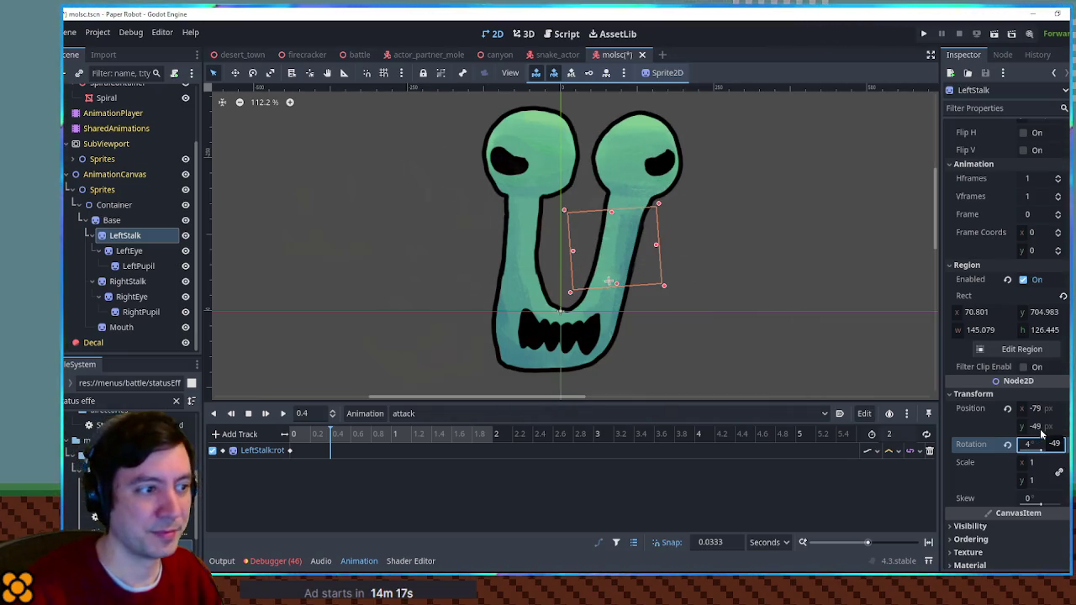
pyautogui.rightClick(330, 454)
pyautogui.click(337, 459)
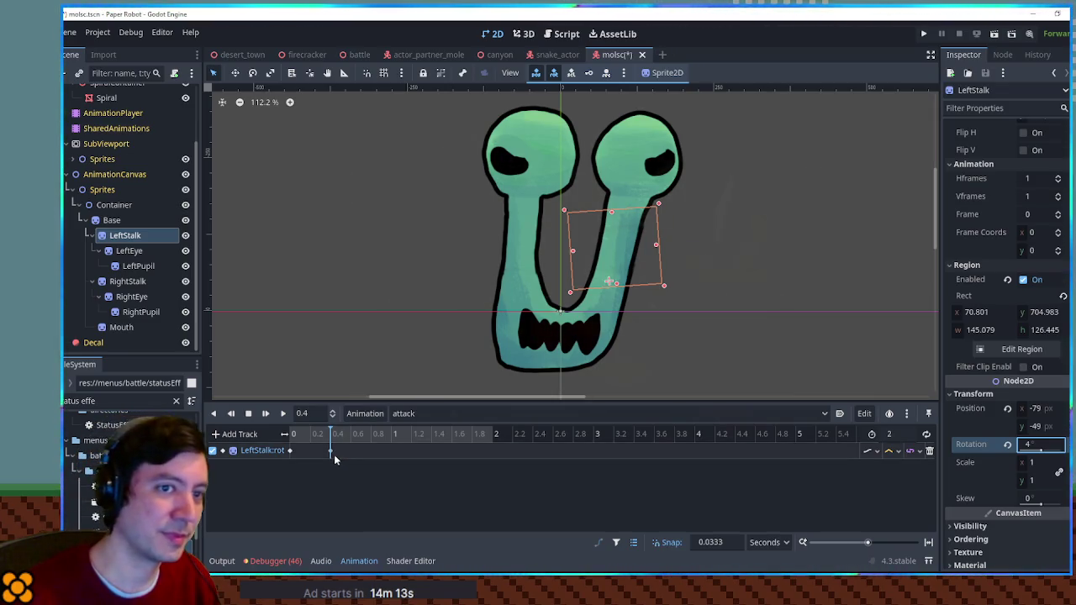
pyautogui.moveTo(332, 454)
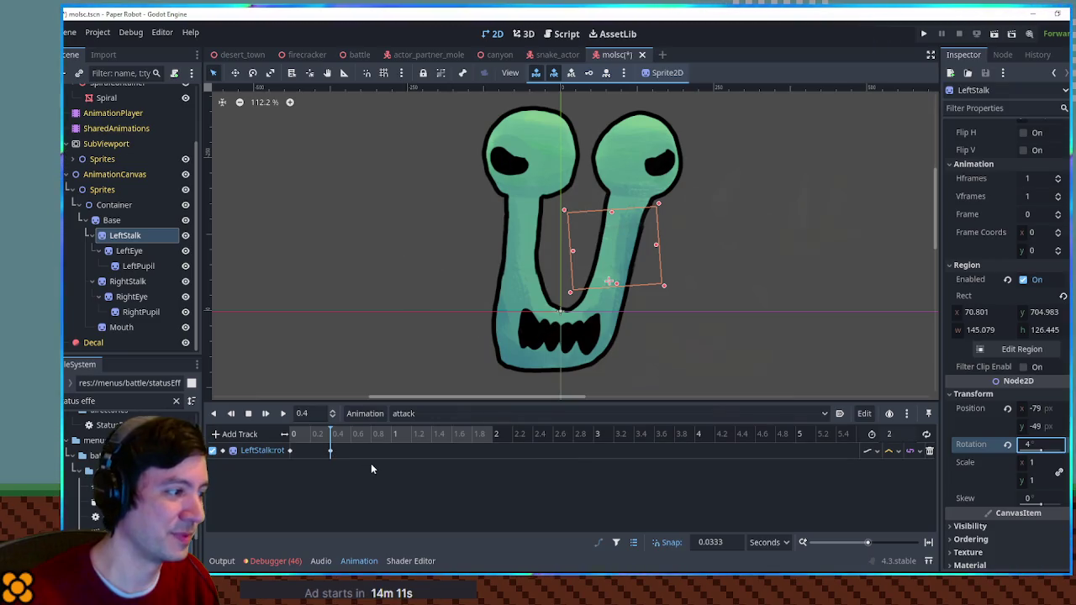
pyautogui.click(125, 255)
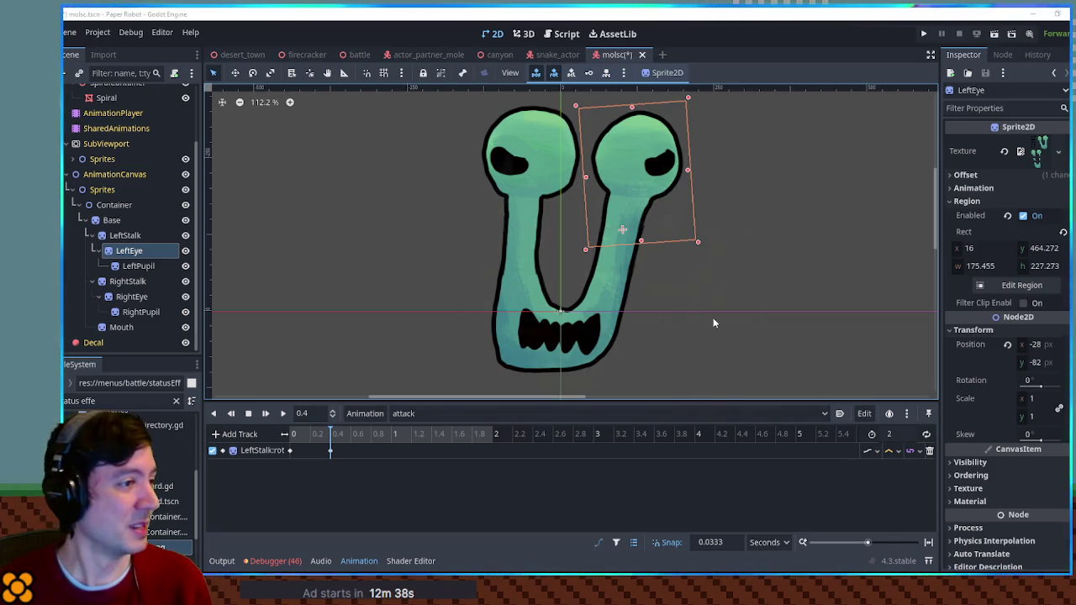
# Preview the stalk tilt and switch to RESET and back to the attack animation
pyautogui.click(332, 437)
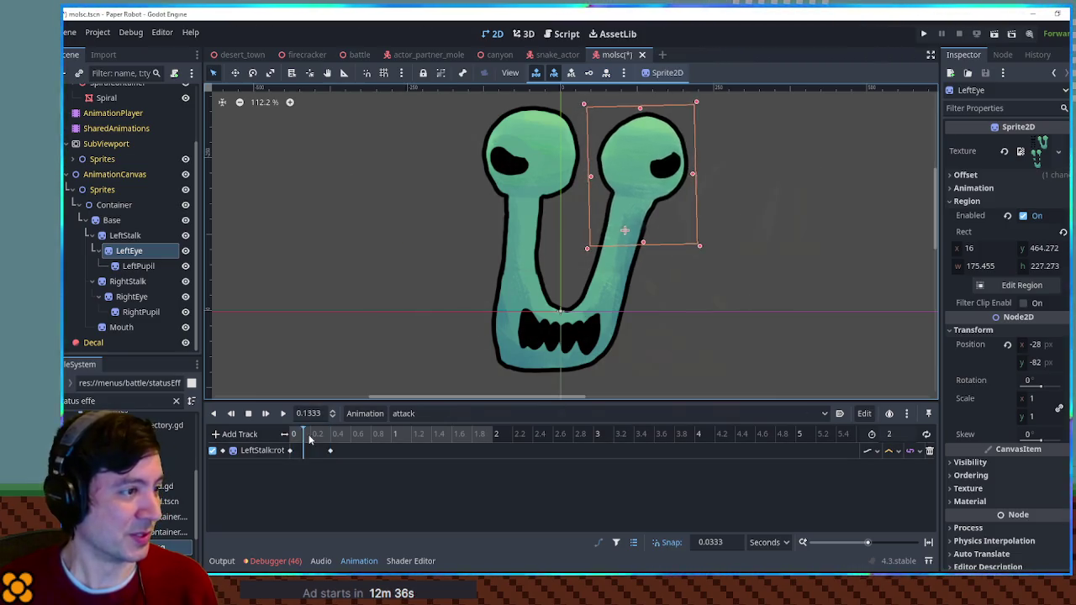
pyautogui.moveTo(332, 441); pyautogui.dragTo(341, 444)
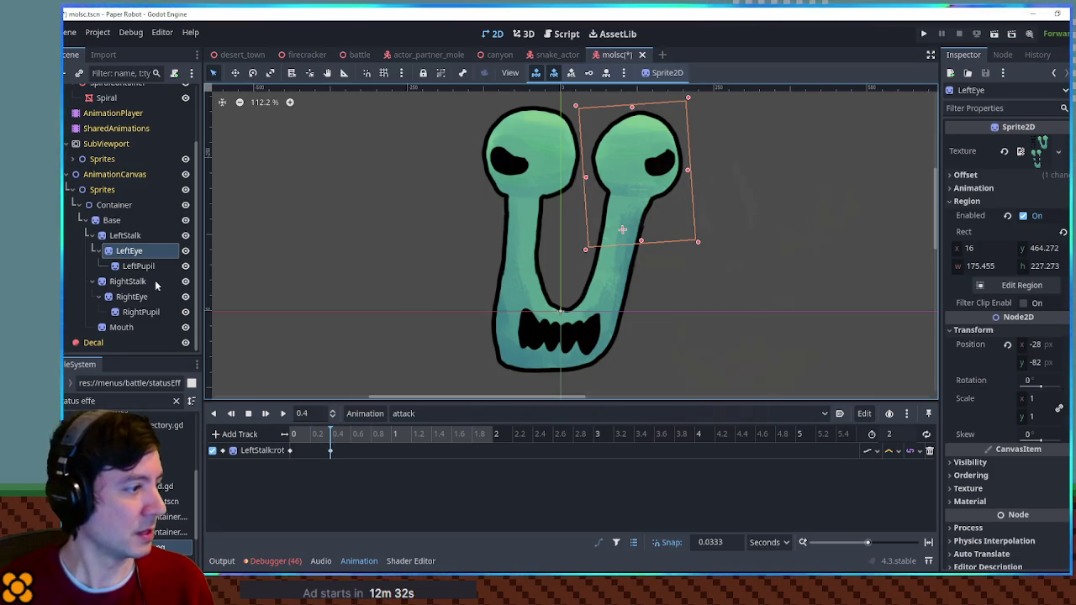
pyautogui.click(395, 412)
pyautogui.click(425, 431)
pyautogui.click(505, 413)
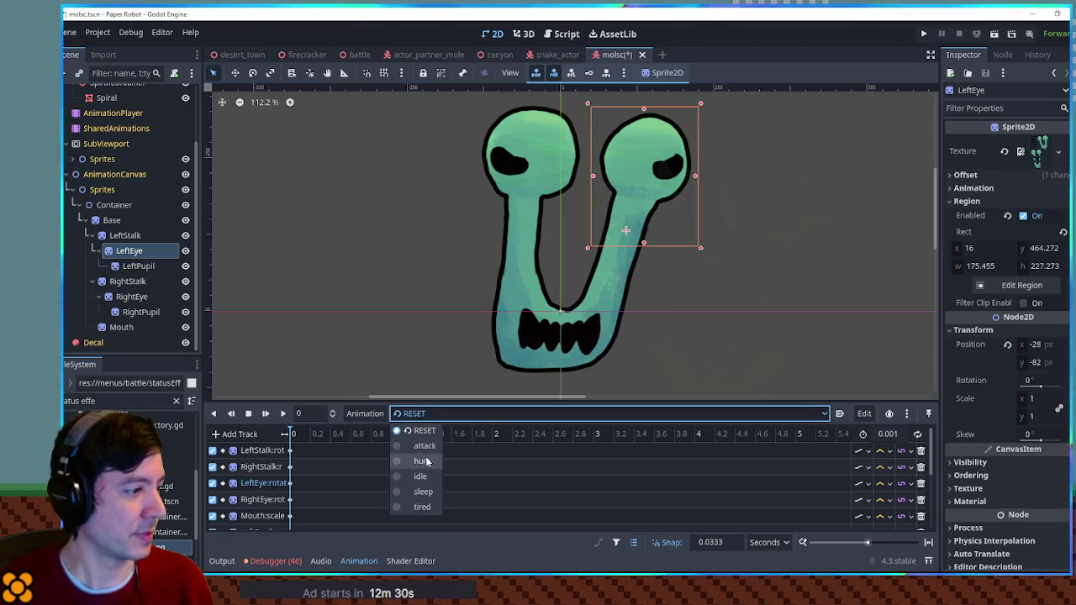
pyautogui.click(425, 446)
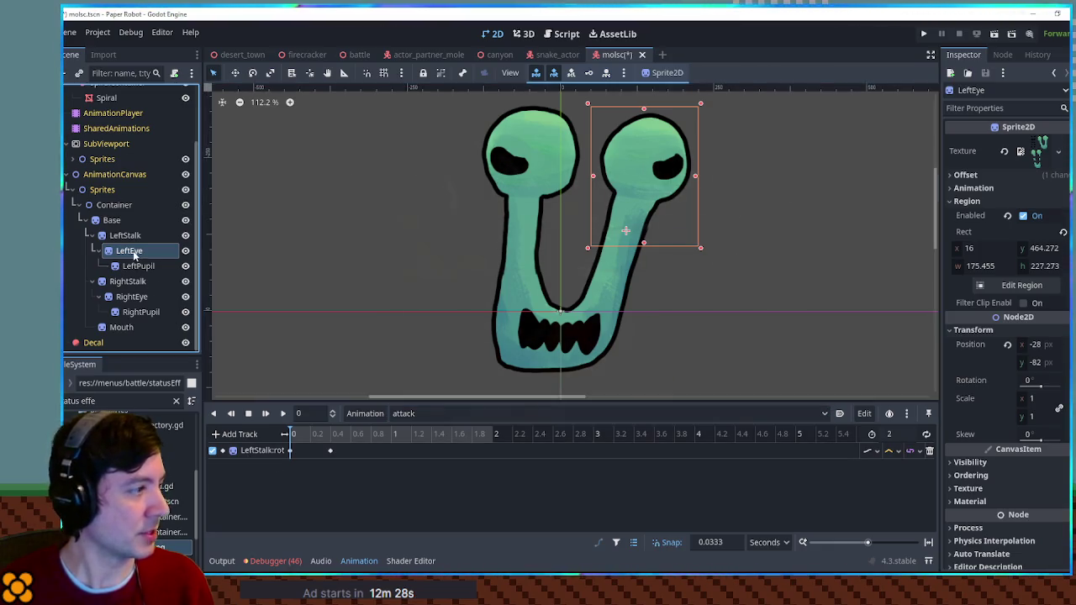
# Key LeftEye's rotation at 0 s and at 0.4 s with a value of 4°
pyautogui.click(1061, 380)
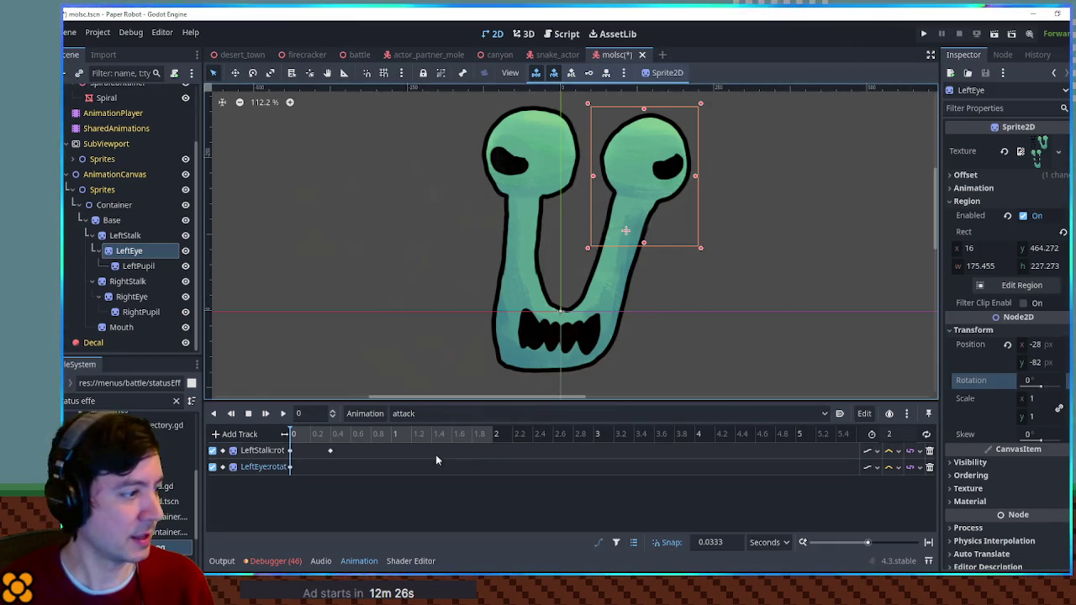
pyautogui.rightClick(331, 469)
pyautogui.click(341, 478)
pyautogui.click(329, 467)
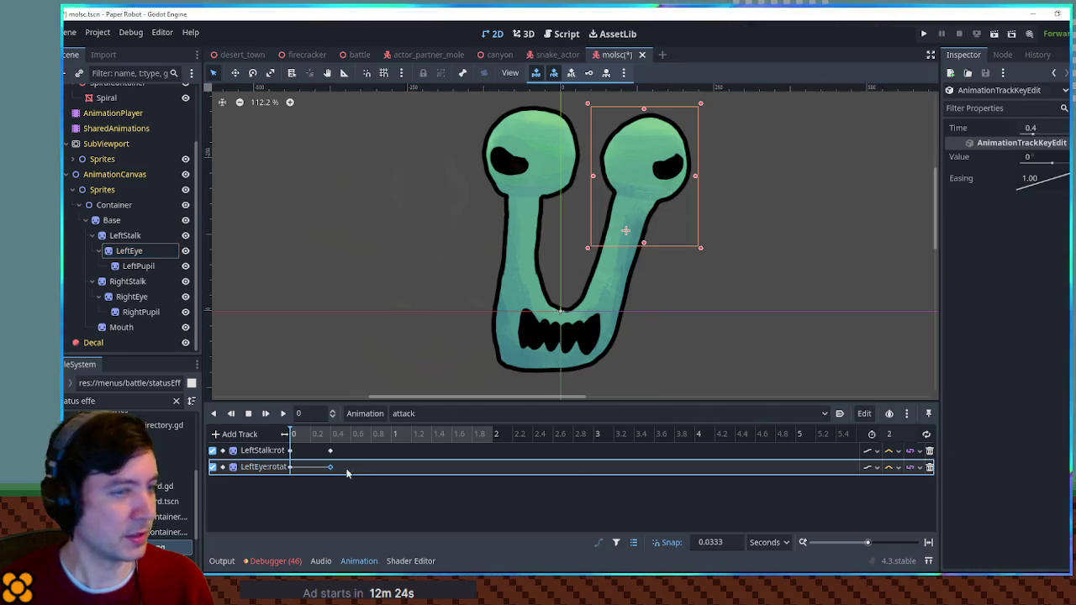
pyautogui.click(1048, 162)
pyautogui.write('4')
pyautogui.press('Return')
# Change the interpolation mode on the stalk and LeftEye rotation tracks, then preview
pyautogui.click(890, 450)
pyautogui.click(899, 496)
pyautogui.click(890, 467)
pyautogui.click(903, 515)
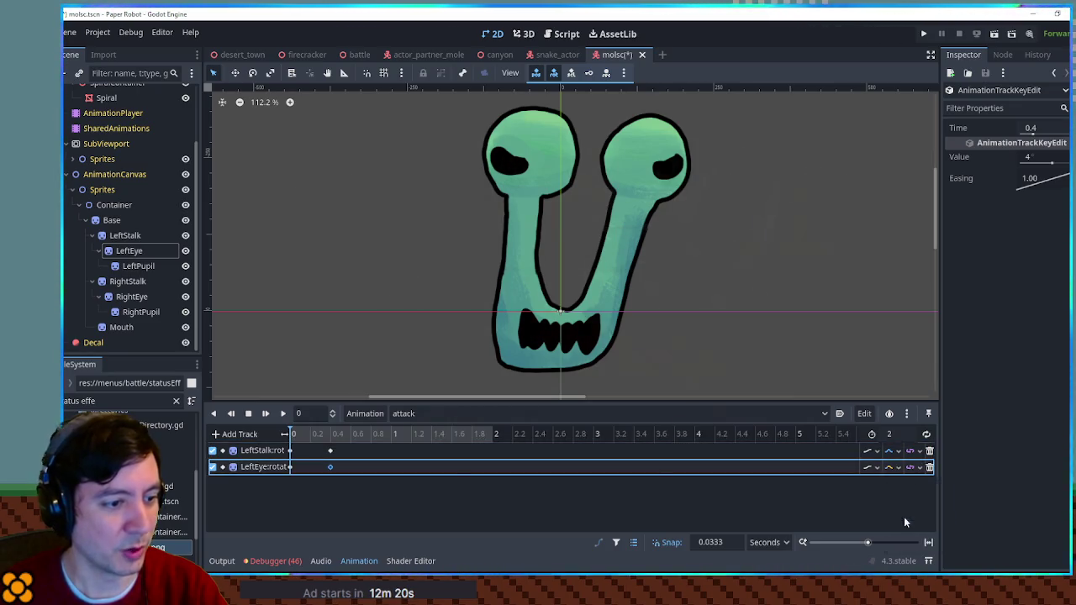
pyautogui.click(301, 432)
pyautogui.moveTo(300, 432)
pyautogui.mouseDown()
pyautogui.moveTo(353, 438)
pyautogui.moveTo(274, 437)
pyautogui.moveTo(364, 436)
pyautogui.mouseUp()
# Raise the LeftStalk and LeftEye 0.4 s keys to 6° and preview the tilts
pyautogui.click(330, 450)
pyautogui.moveTo(1042, 165); pyautogui.dragTo(1053, 165)
pyautogui.moveTo(302, 434); pyautogui.dragTo(354, 436)
pyautogui.click(329, 466)
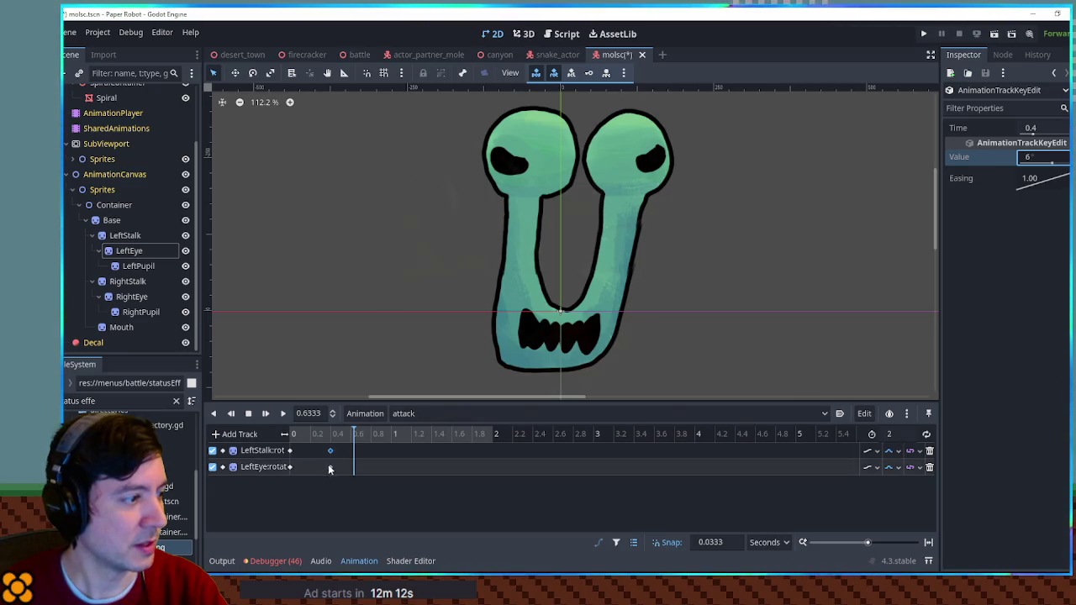
pyautogui.moveTo(1040, 157); pyautogui.dragTo(1051, 156)
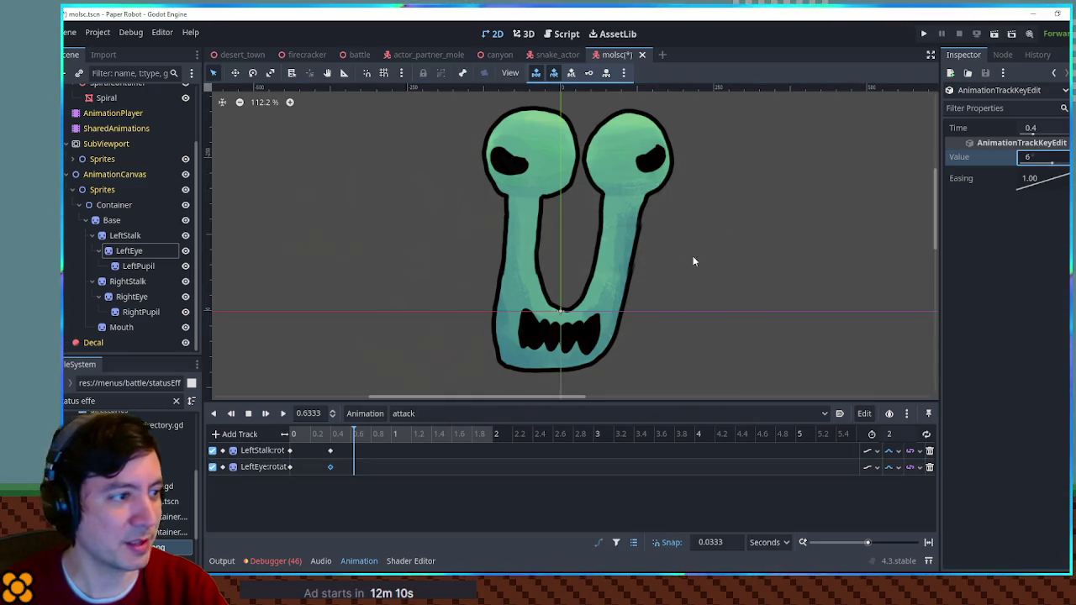
pyautogui.click(284, 435)
pyautogui.moveTo(284, 435); pyautogui.dragTo(392, 435)
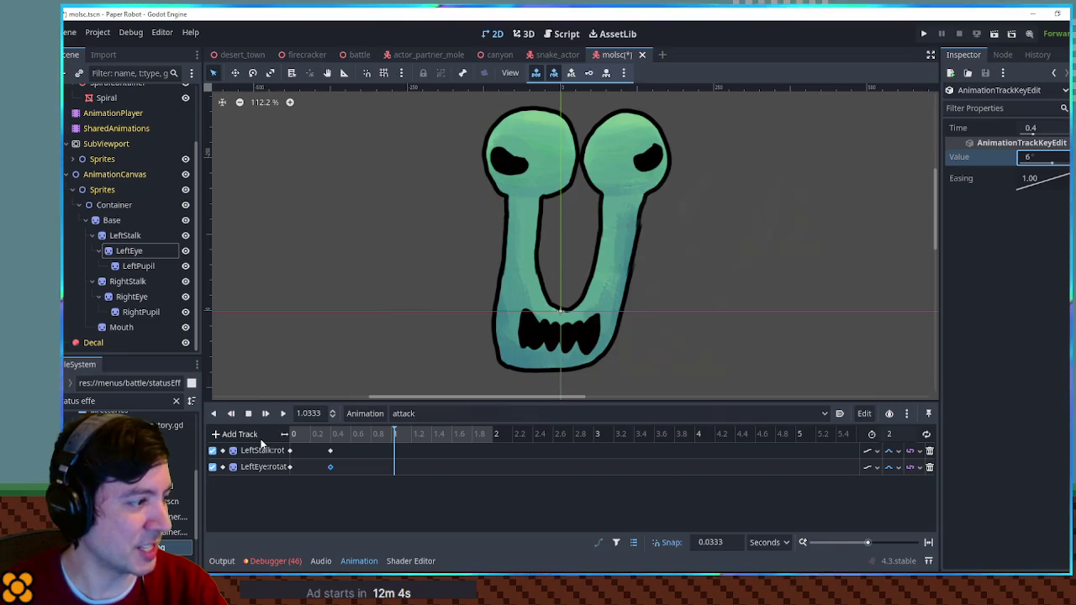
# Key the Base rotation at 0 s and set the timeline snap step to 0.1
pyautogui.click(111, 219)
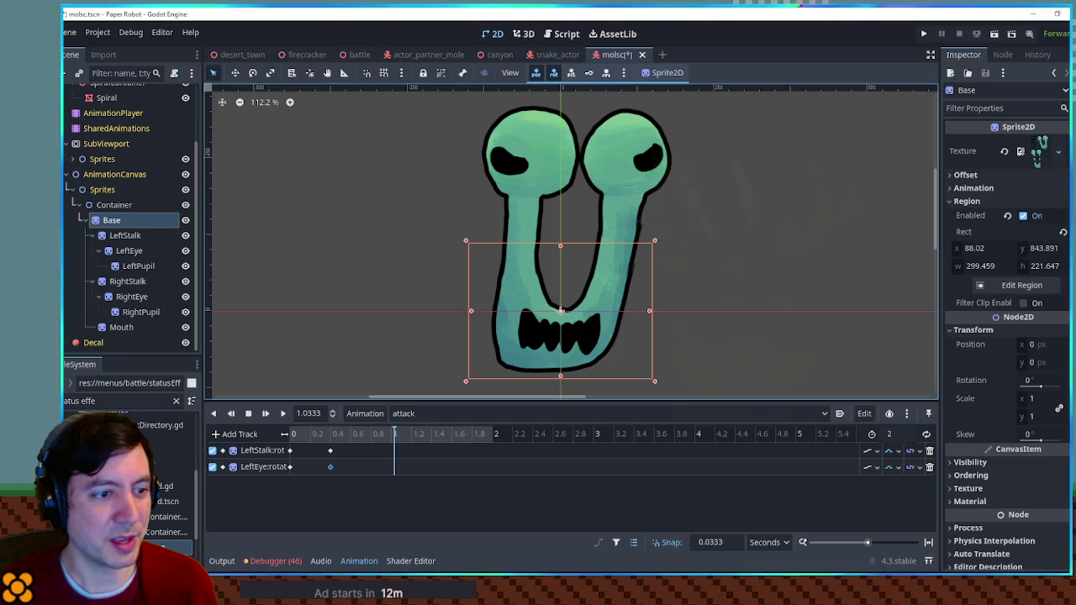
pyautogui.click(1061, 380)
pyautogui.moveTo(394, 483); pyautogui.dragTo(289, 484)
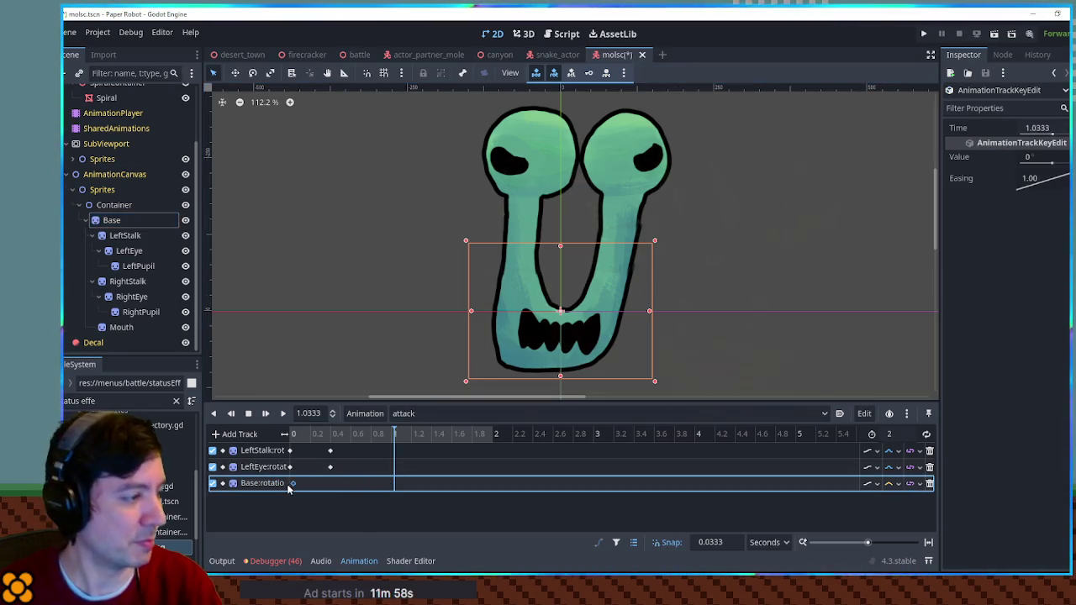
pyautogui.click(728, 542)
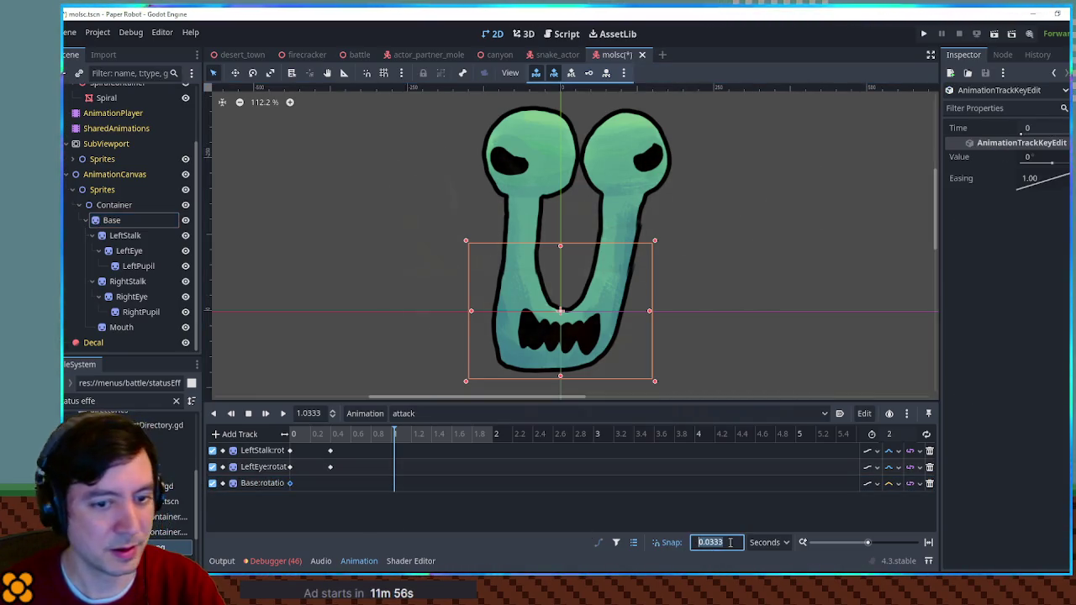
pyautogui.write('.1')
pyautogui.write('0.1')
pyautogui.press('Return')
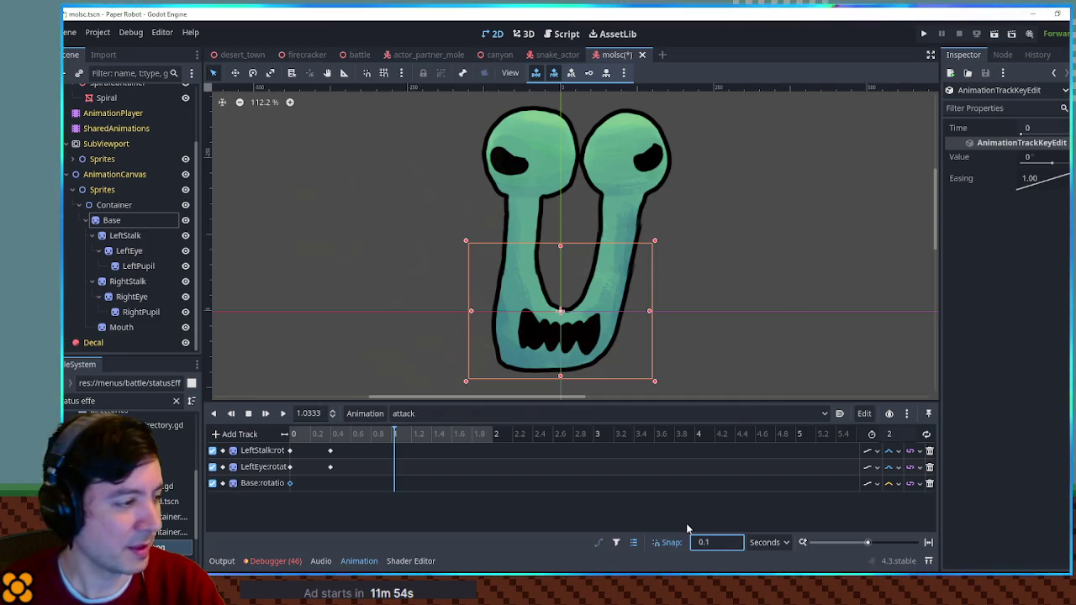
# Insert a Base rotation key at 0.4 s set to 6°, then preview the pose
pyautogui.rightClick(332, 484)
pyautogui.click(351, 463)
pyautogui.click(1061, 154)
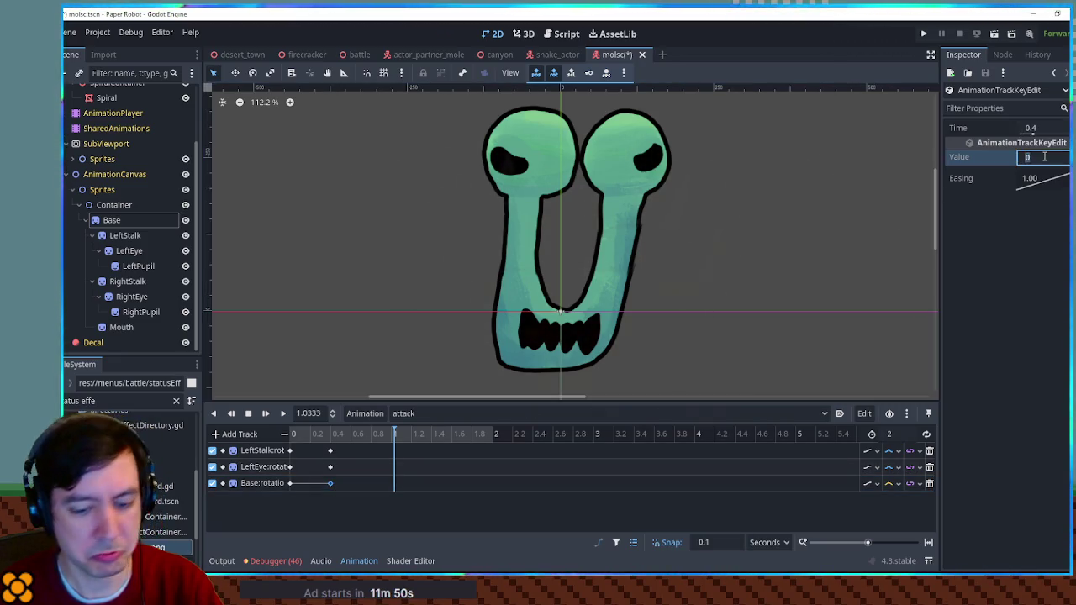
pyautogui.write('6')
pyautogui.click(285, 443)
pyautogui.moveTo(284, 443); pyautogui.dragTo(399, 446)
pyautogui.moveTo(332, 446)
pyautogui.mouseDown()
pyautogui.moveTo(294, 446)
pyautogui.moveTo(367, 452)
pyautogui.moveTo(292, 452)
pyautogui.mouseUp()
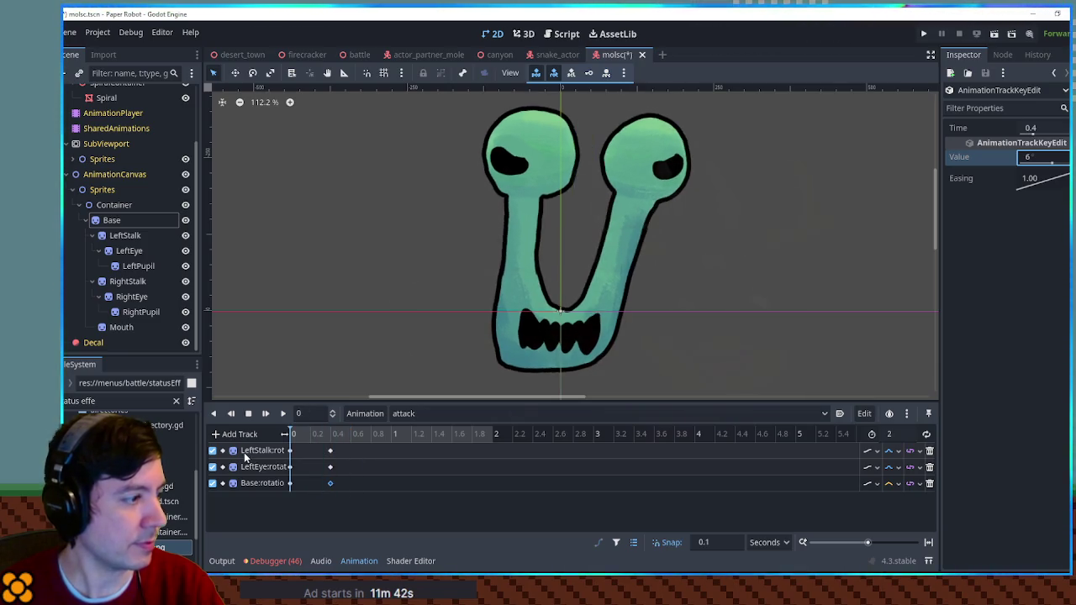
# Add RightStalk and RightEye rotation tracks with keys at 0.4 s
pyautogui.click(122, 283)
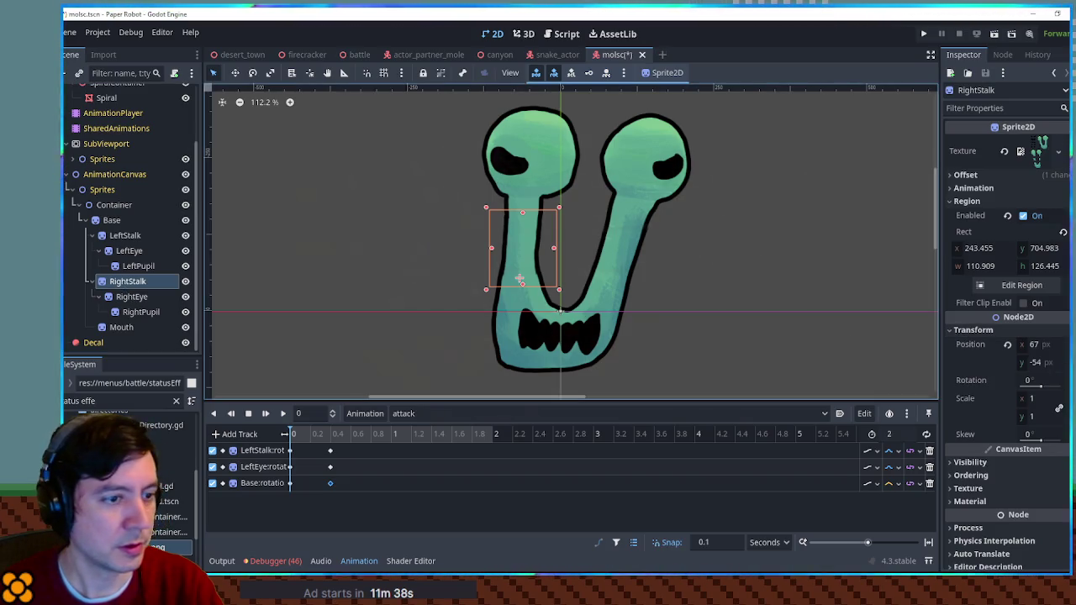
pyautogui.click(1064, 383)
pyautogui.click(131, 298)
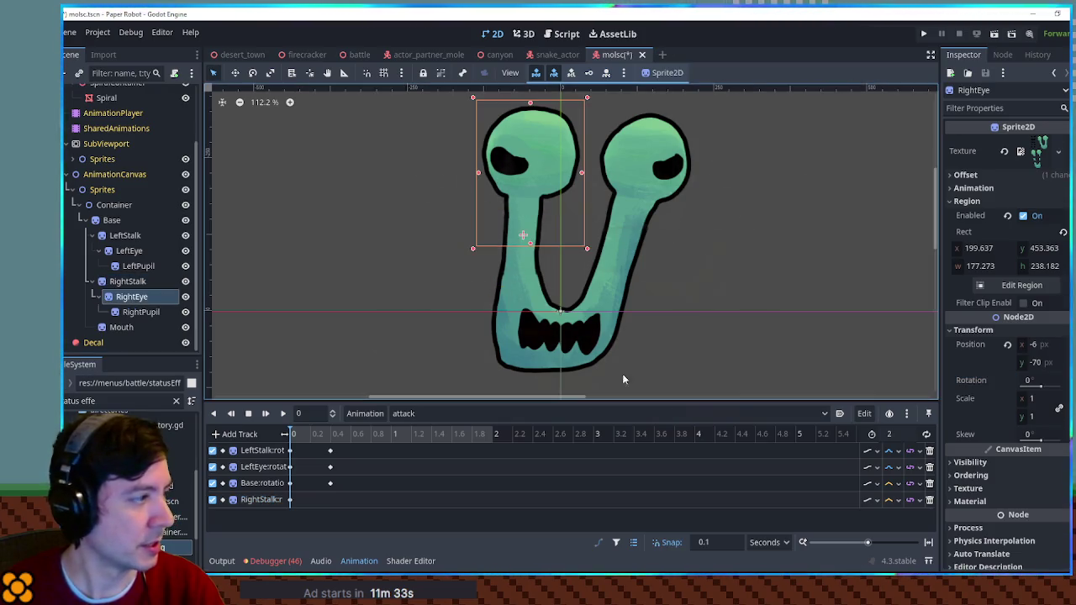
pyautogui.click(1064, 382)
pyautogui.rightClick(329, 499)
pyautogui.click(328, 513)
pyautogui.rightClick(328, 515)
pyautogui.click(336, 529)
# Edit the RightStalk and RightEye 0.4 s key values and interpolation, then play a preview
pyautogui.click(330, 500)
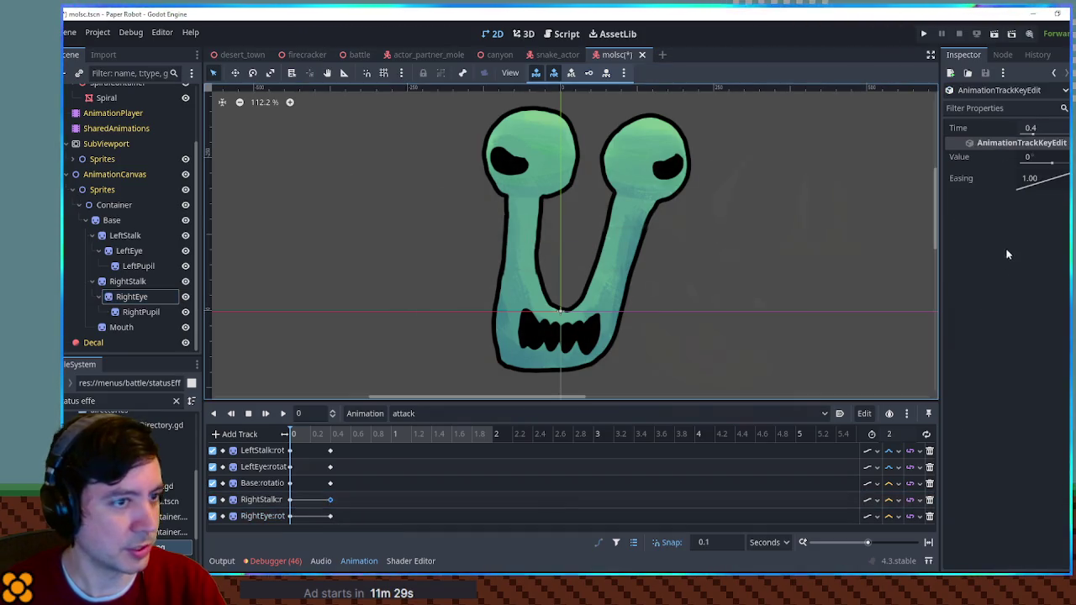
pyautogui.click(1059, 157)
pyautogui.click(329, 517)
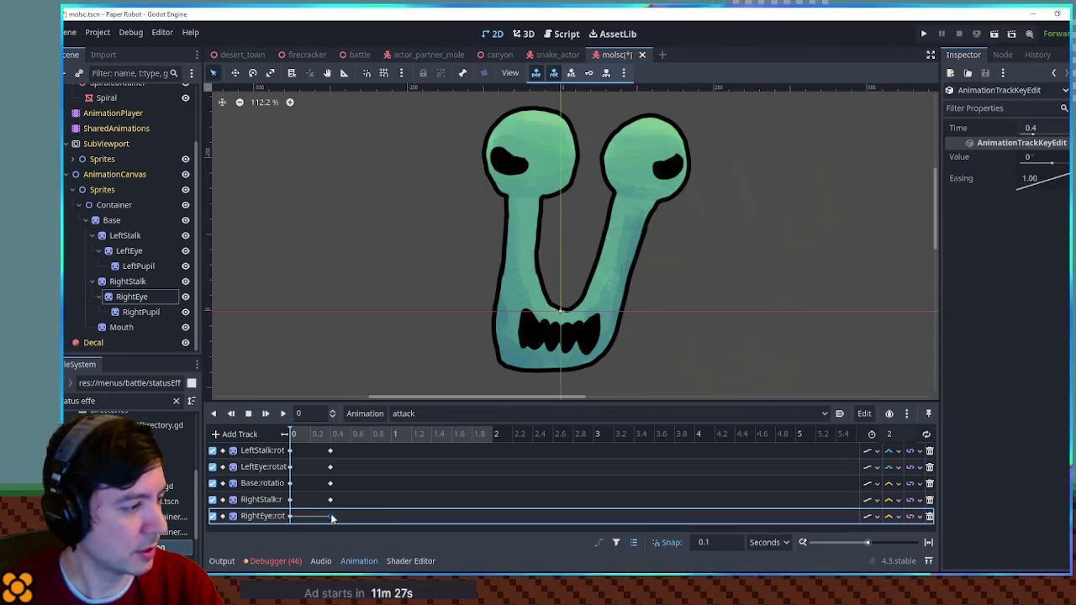
pyautogui.click(1051, 163)
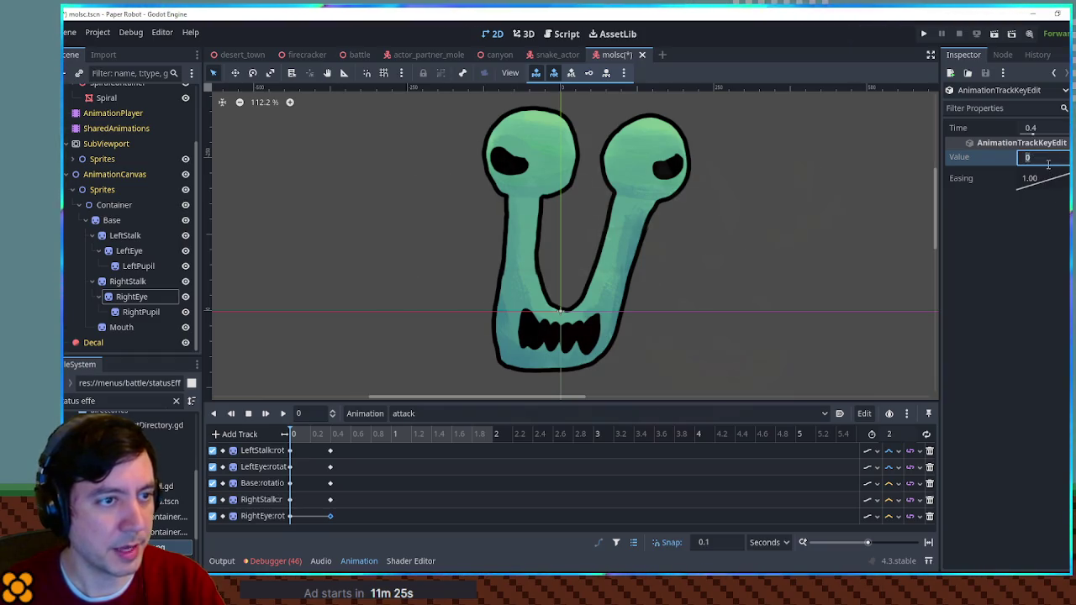
pyautogui.write('6')
pyautogui.click(893, 499)
pyautogui.click(903, 545)
pyautogui.click(893, 516)
pyautogui.click(908, 540)
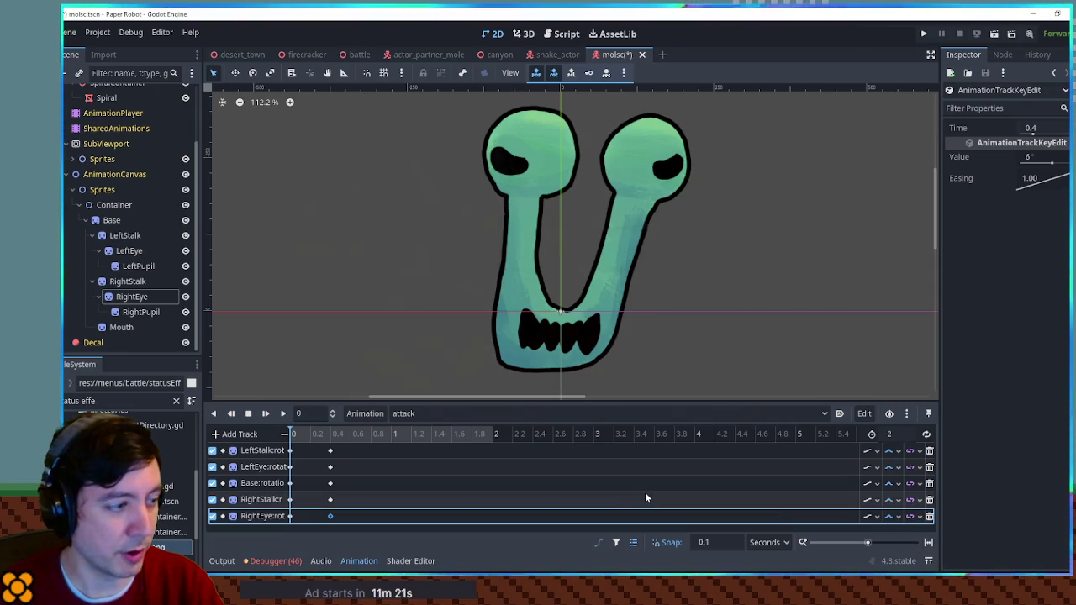
pyautogui.click(283, 413)
pyautogui.click(249, 414)
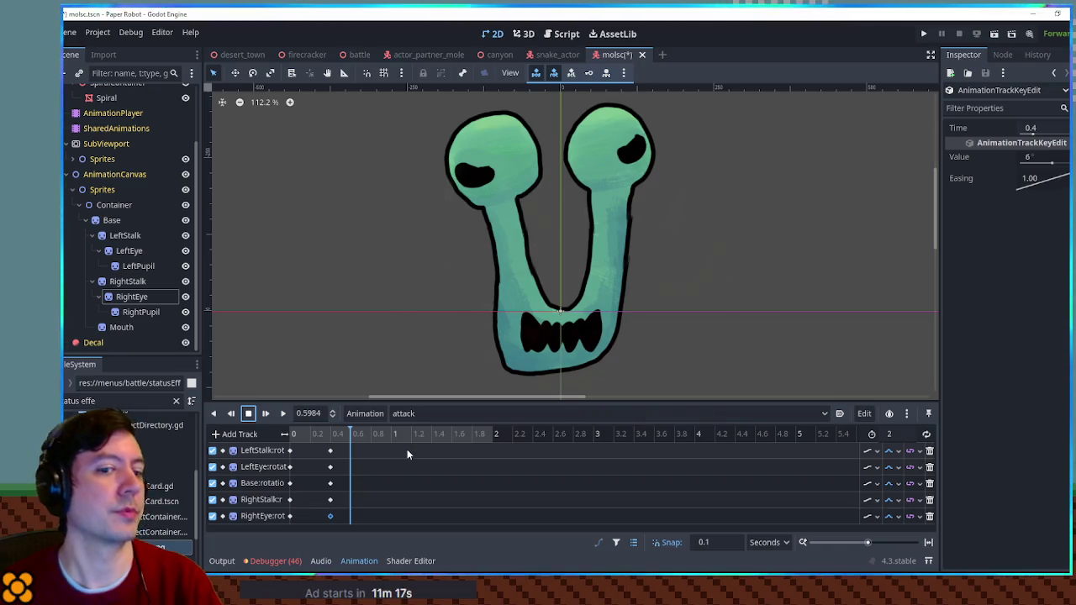
# Copy the key columns to 1.2 s and adjust the LeftStalk, LeftEye and Base 1.2 s values
pyautogui.moveTo(356, 451); pyautogui.dragTo(315, 520)
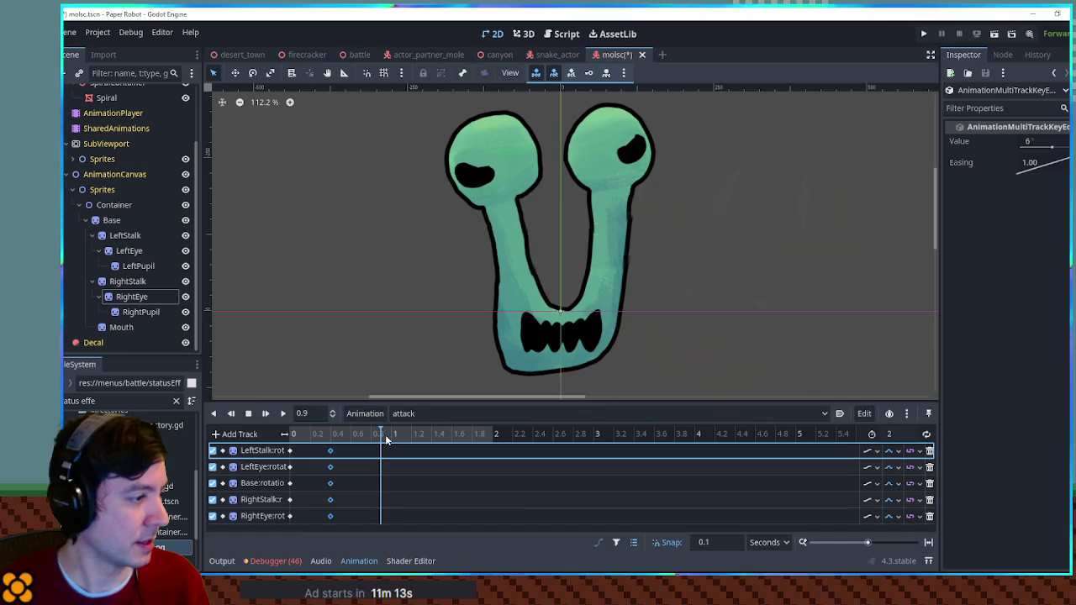
pyautogui.moveTo(305, 444); pyautogui.dragTo(288, 530)
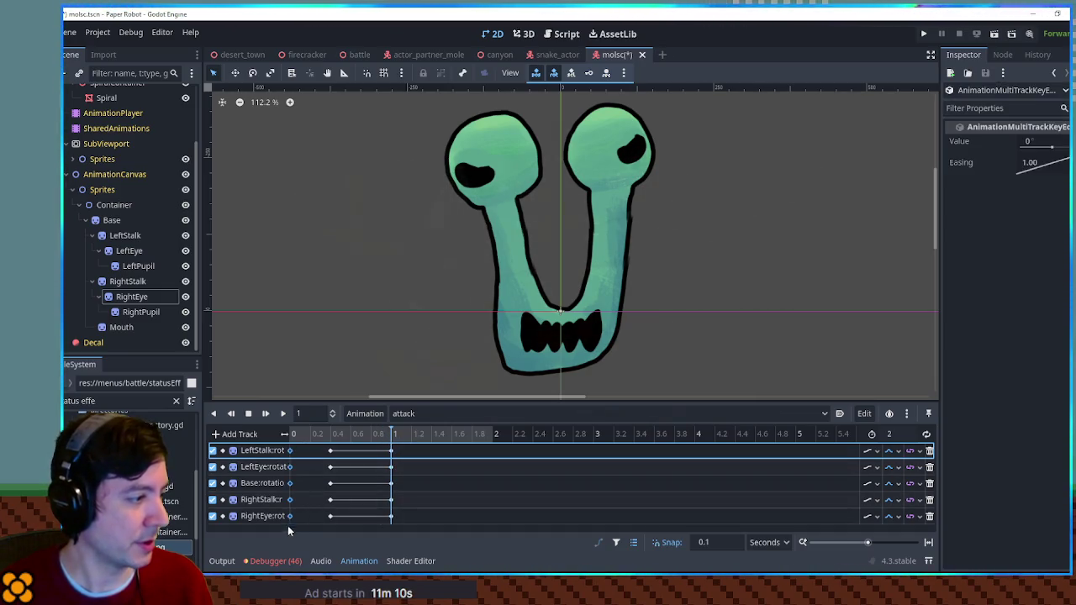
pyautogui.click(411, 450)
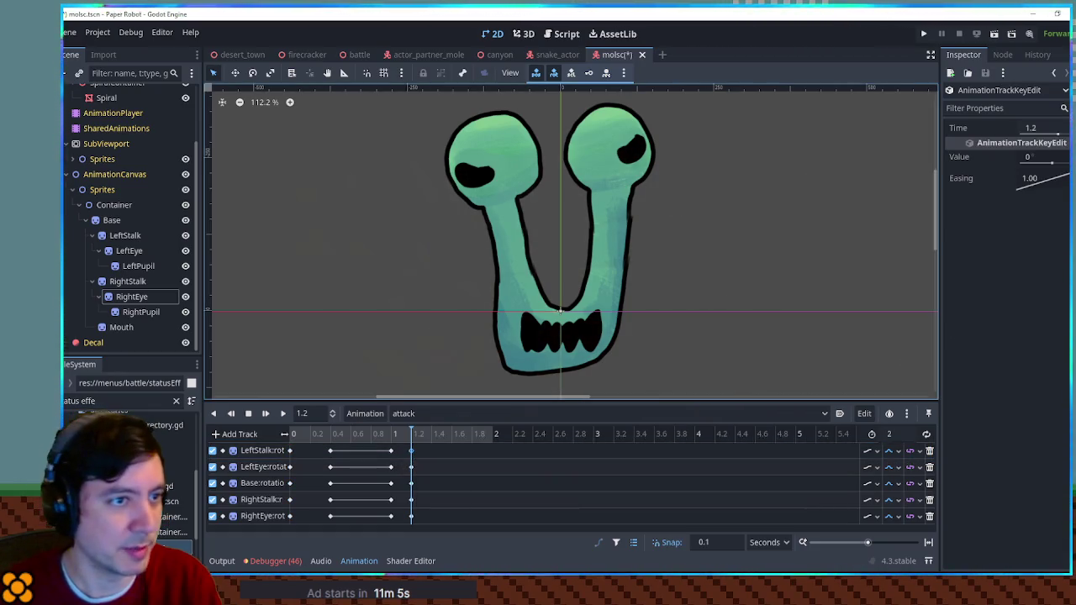
pyautogui.click(1045, 158)
pyautogui.click(412, 466)
pyautogui.click(1043, 157)
pyautogui.click(411, 482)
pyautogui.click(1045, 157)
# Set the RightStalk and RightEye 1.2 s keys to -6° and preview the pose
pyautogui.click(411, 499)
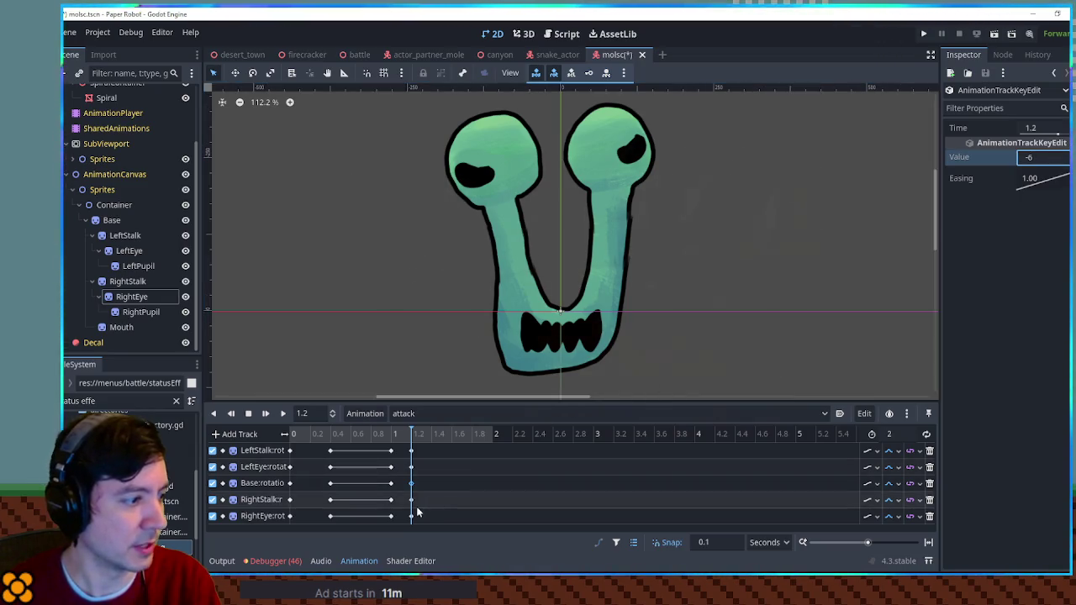
pyautogui.click(1043, 157)
pyautogui.write('-6')
pyautogui.click(412, 516)
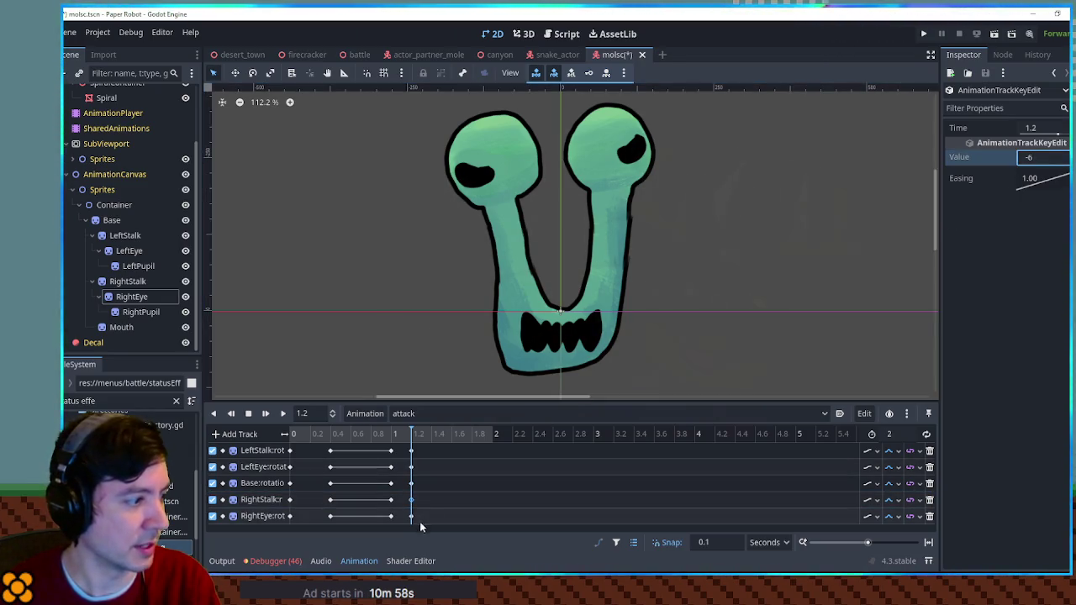
pyautogui.click(1043, 157)
pyautogui.write('-6')
pyautogui.moveTo(290, 435); pyautogui.dragTo(418, 444)
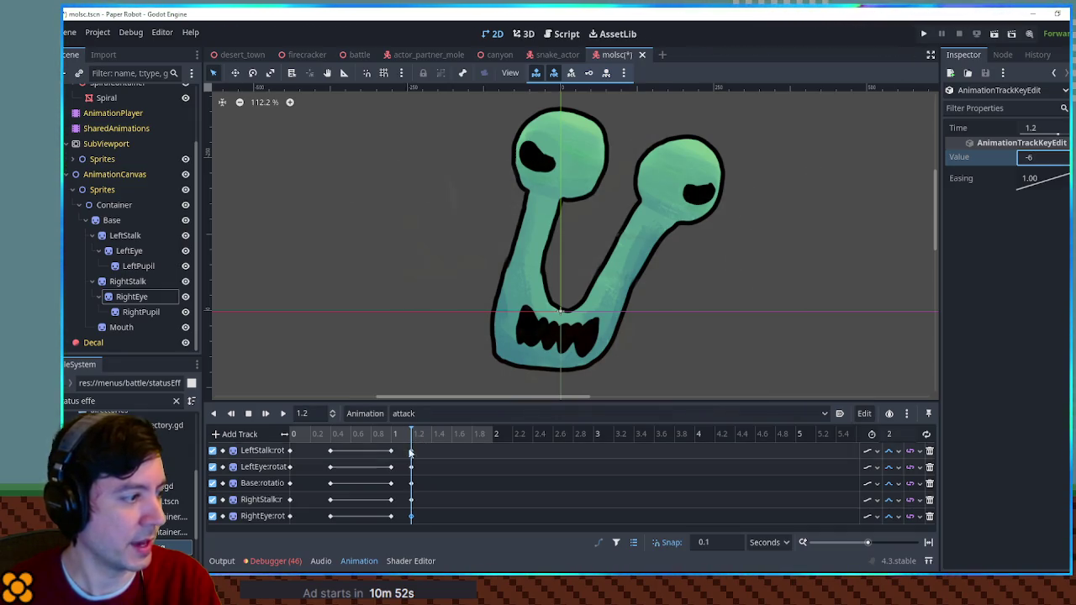
pyautogui.click(411, 483)
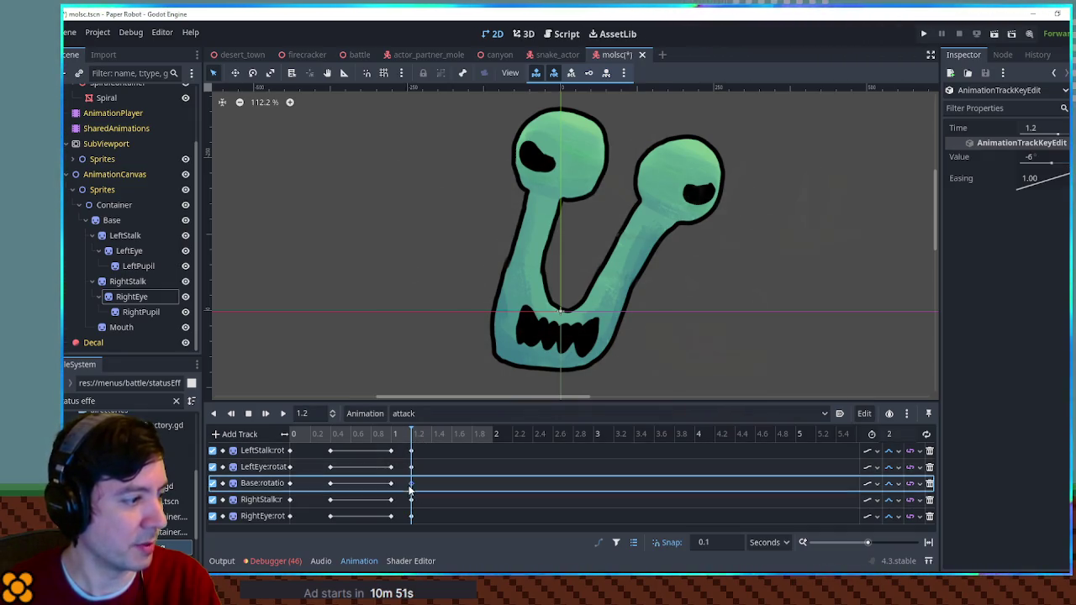
pyautogui.click(111, 220)
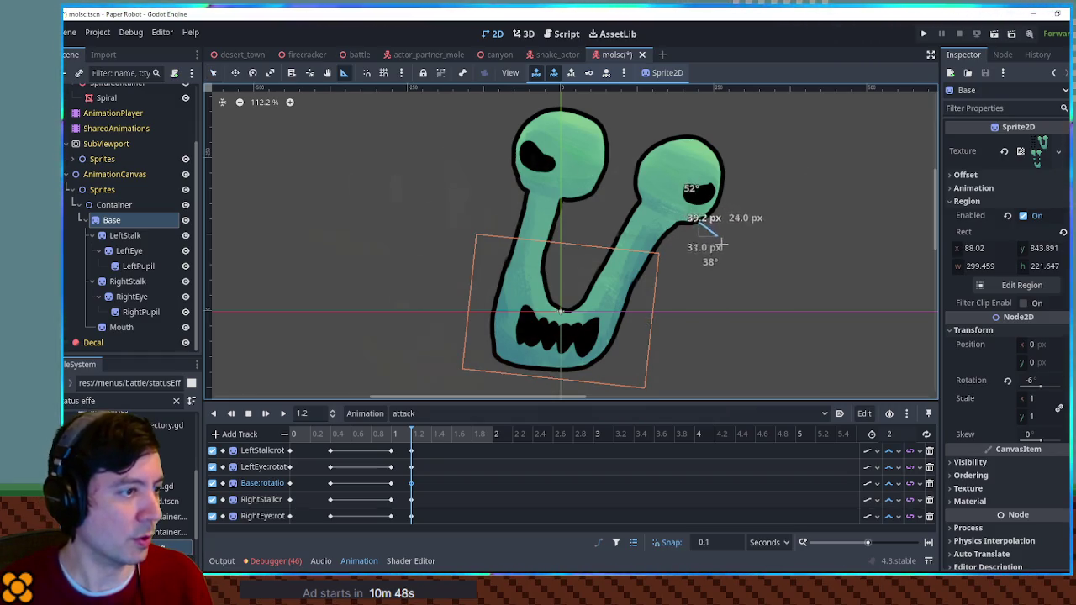
# Tilt the Base to -36° at 1.2 s and play the attack to check the lunge
pyautogui.press('e')
pyautogui.moveTo(720, 244)
pyautogui.mouseDown()
pyautogui.moveTo(736, 341)
pyautogui.moveTo(735, 331)
pyautogui.mouseUp()
pyautogui.click(411, 482)
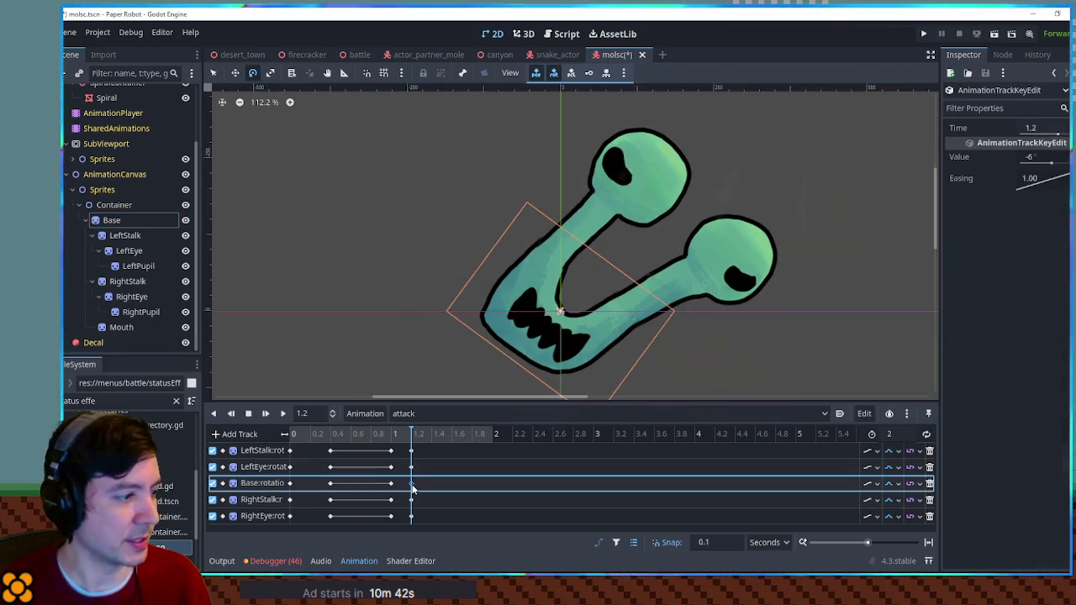
pyautogui.click(1041, 158)
pyautogui.write('-36')
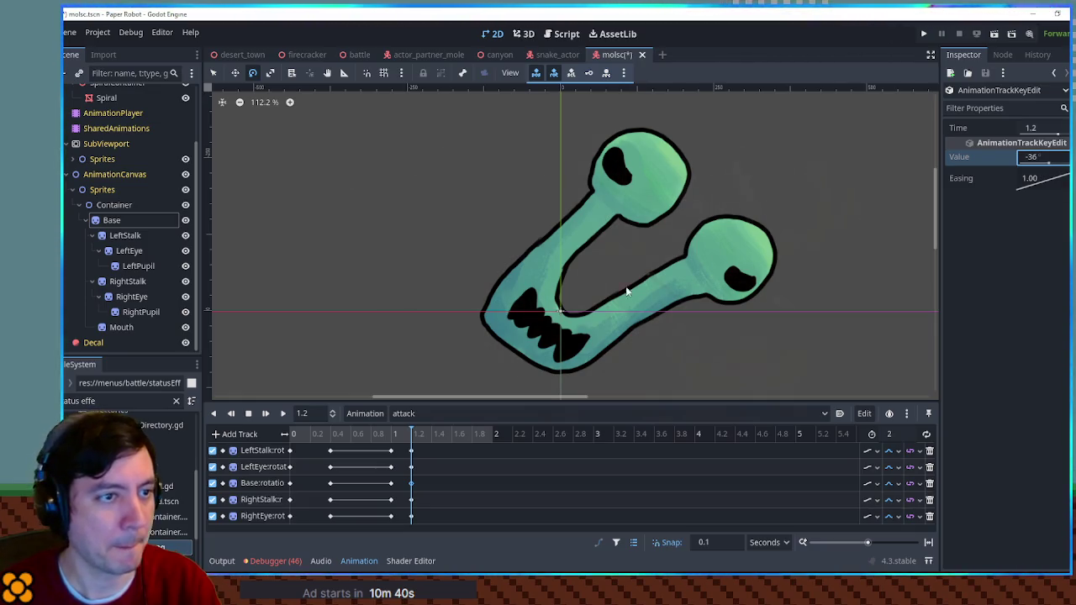
pyautogui.click(283, 413)
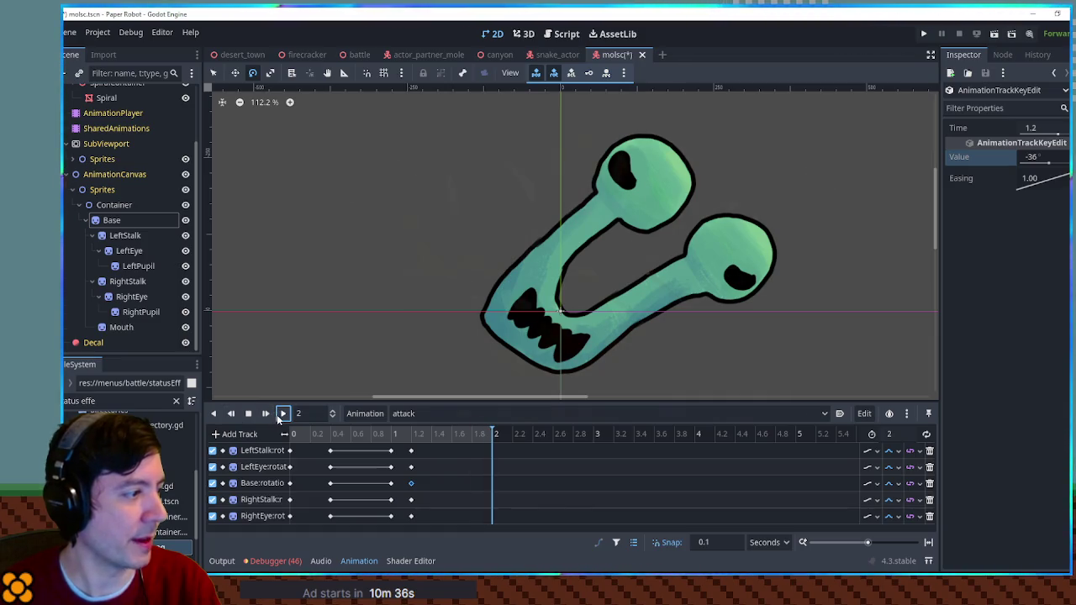
pyautogui.click(279, 415)
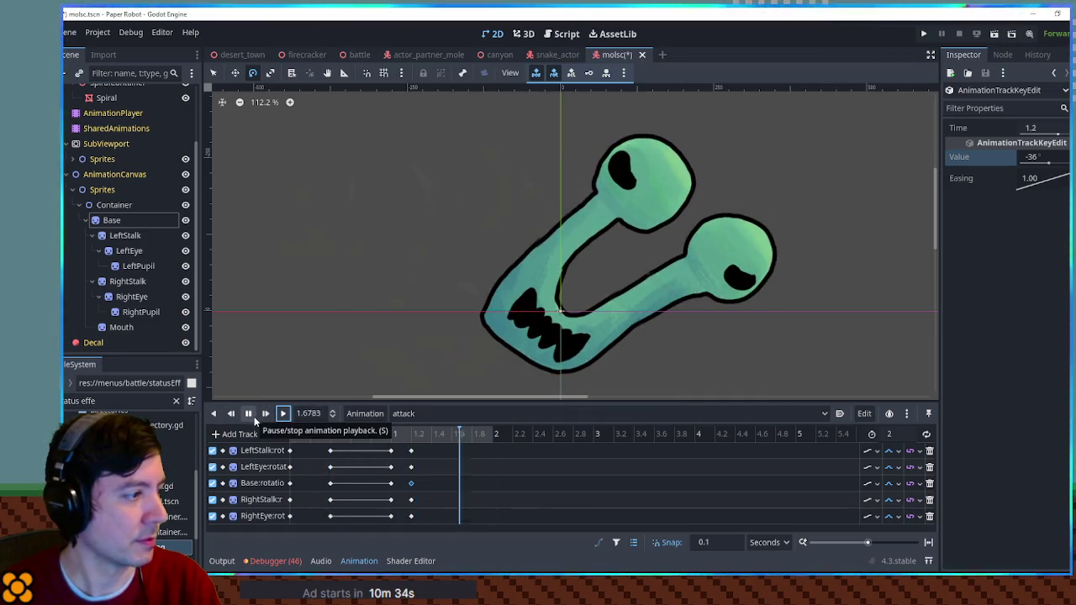
pyautogui.click(254, 416)
pyautogui.click(432, 435)
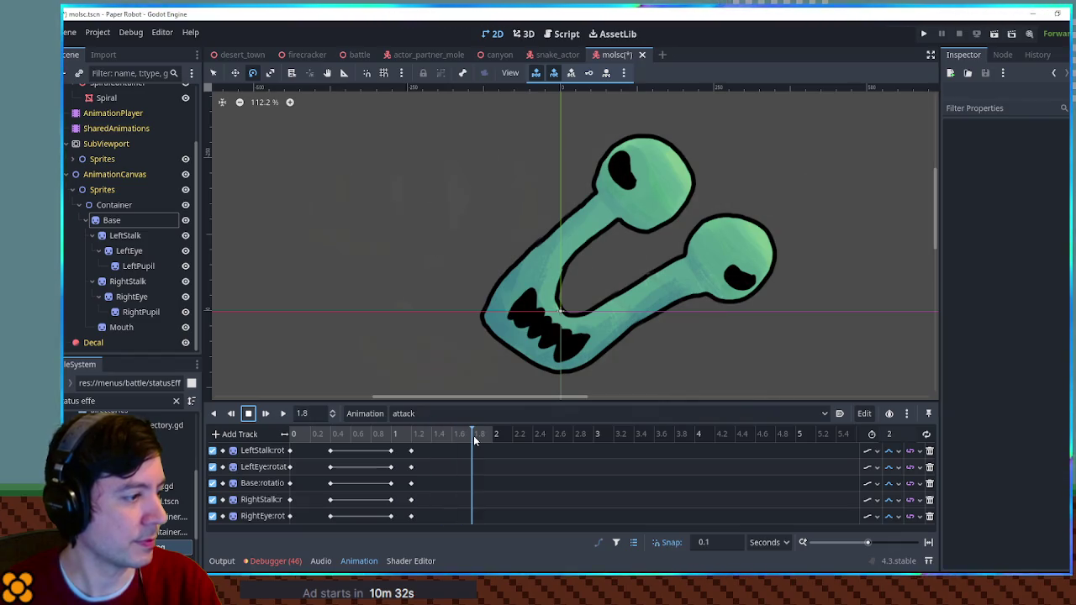
pyautogui.moveTo(422, 440)
pyautogui.mouseDown()
pyautogui.moveTo(403, 439)
pyautogui.moveTo(468, 438)
pyautogui.mouseUp()
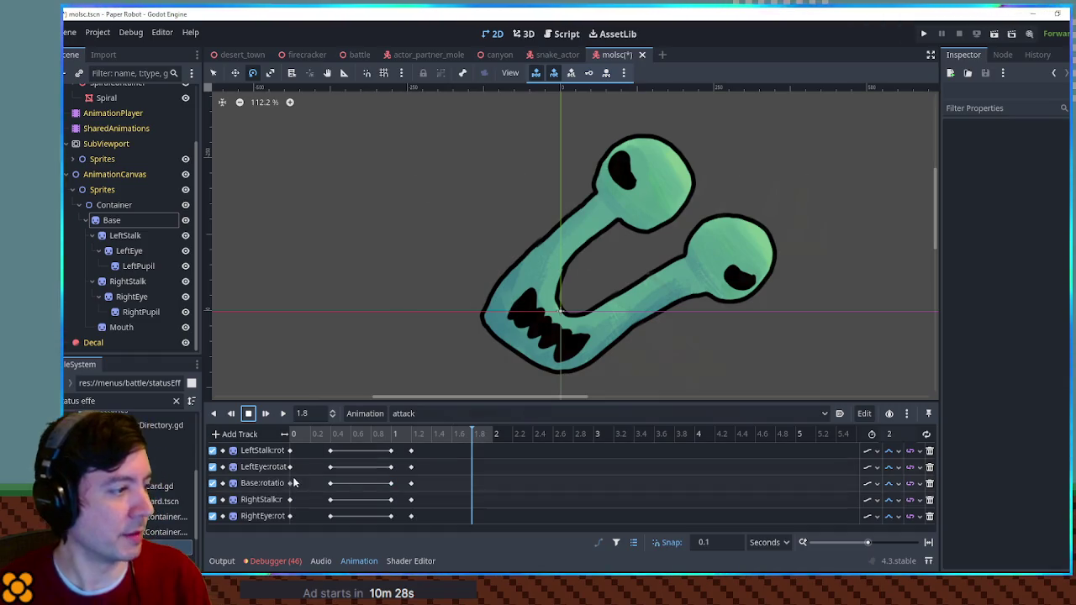
# Duplicate the upright 0 s keys to 1.8 s with Ctrl+D
pyautogui.moveTo(299, 453); pyautogui.dragTo(284, 521)
pyautogui.hotkey('ctrl', 'd')
pyautogui.click(284, 414)
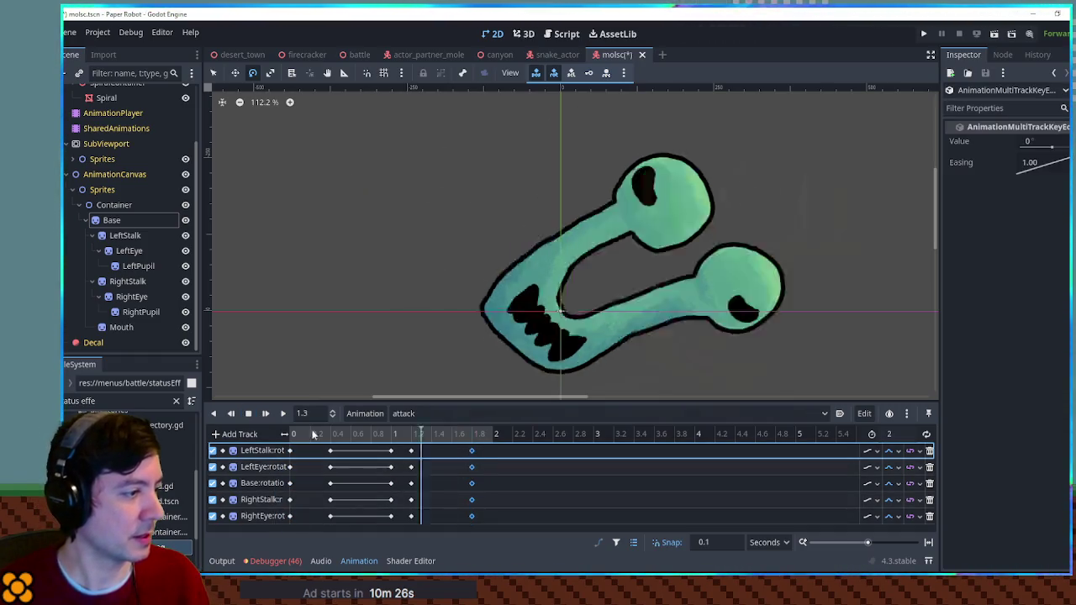
# Shift the mid-animation keys slightly later and select the 1.05 s keys on all tracks
pyautogui.click(284, 413)
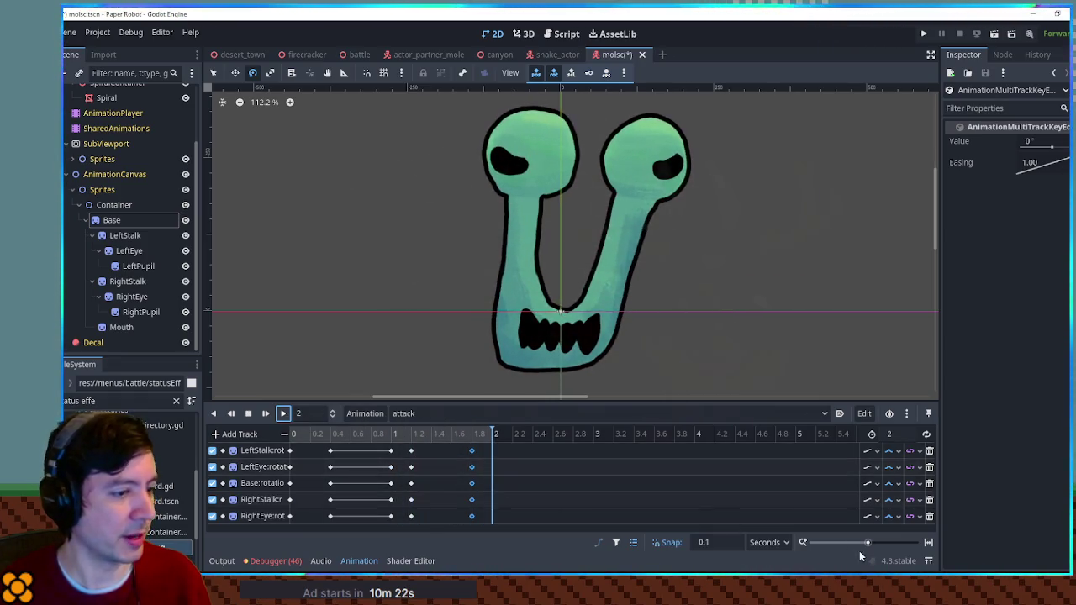
pyautogui.moveTo(430, 446)
pyautogui.mouseDown()
pyautogui.moveTo(395, 528)
pyautogui.moveTo(400, 518)
pyautogui.mouseUp()
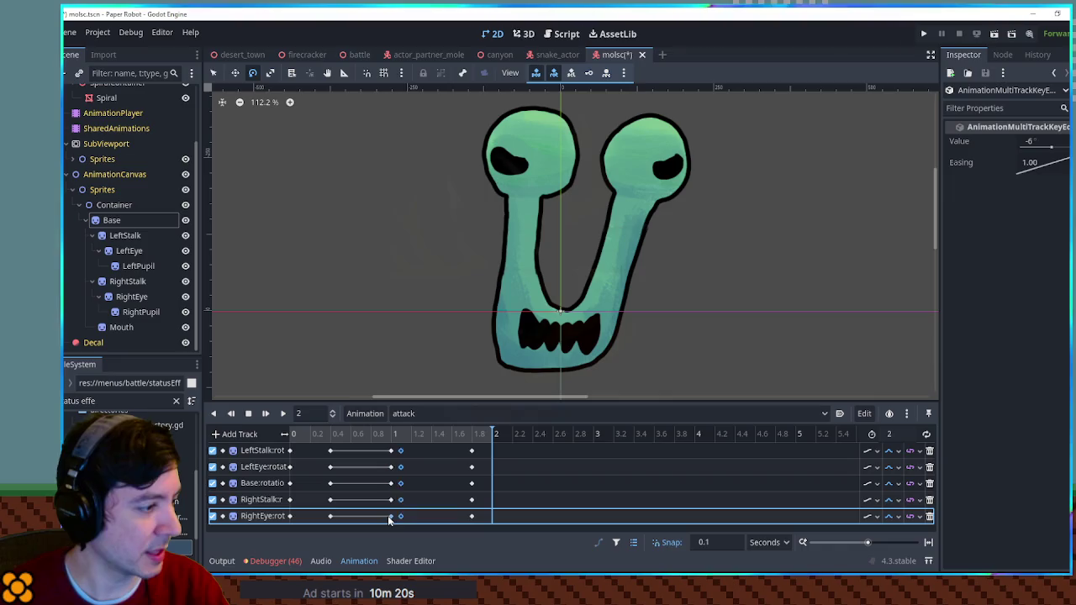
pyautogui.click(284, 414)
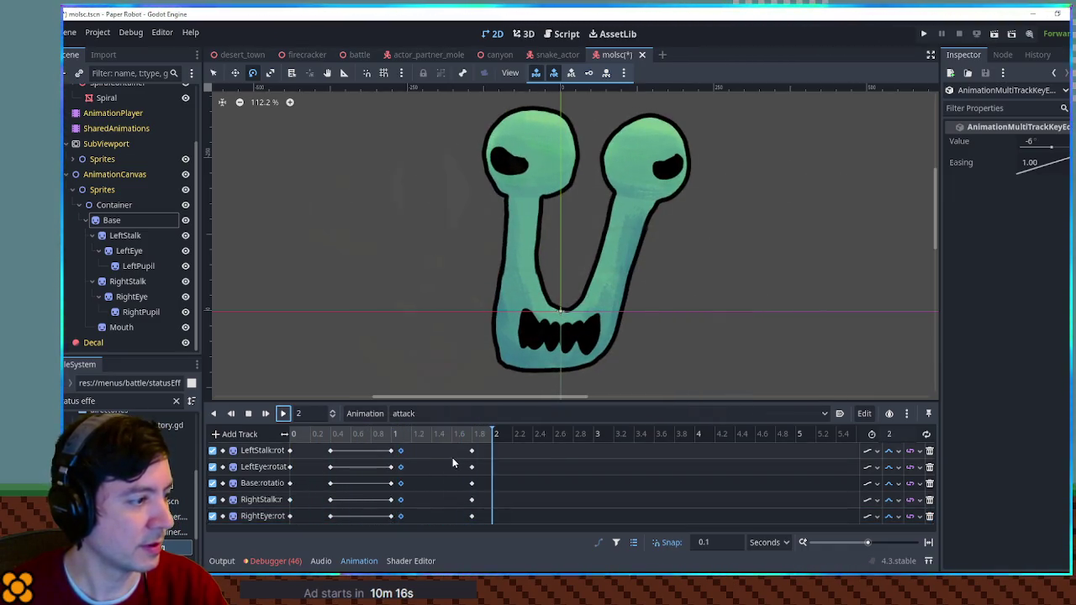
pyautogui.moveTo(412, 444); pyautogui.dragTo(402, 522)
pyautogui.click(410, 444)
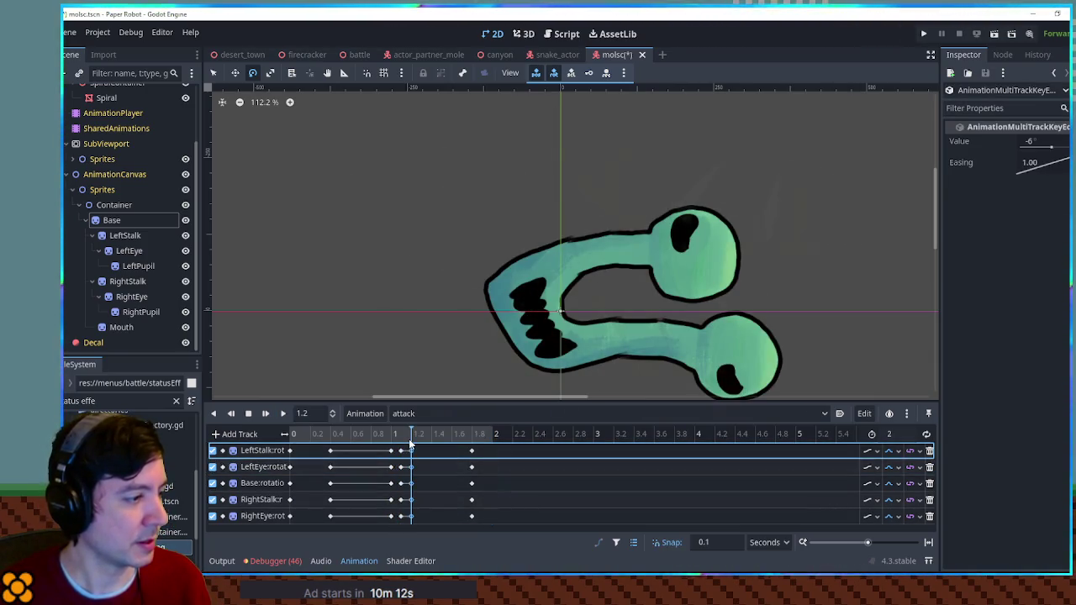
# Replay the attack to check timing and move the final keys earlier to about 1.7 s
pyautogui.click(282, 414)
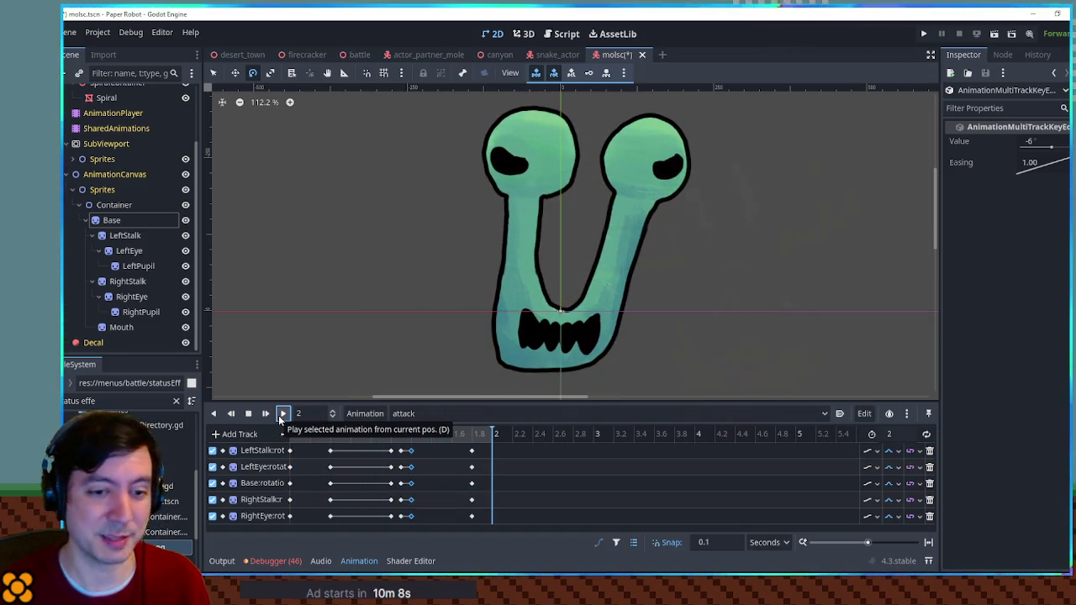
pyautogui.click(283, 413)
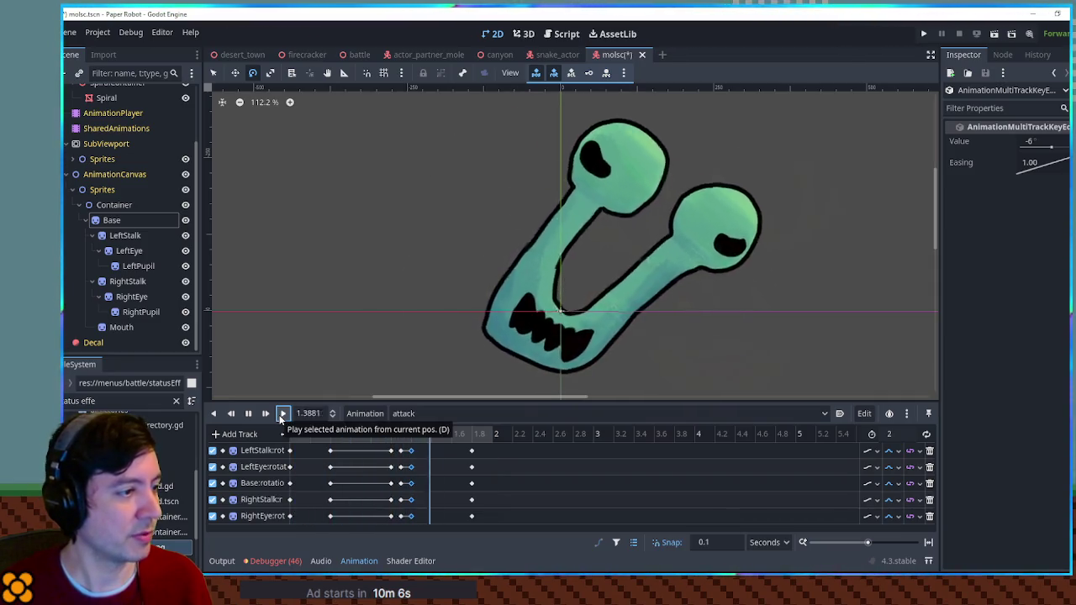
pyautogui.click(282, 413)
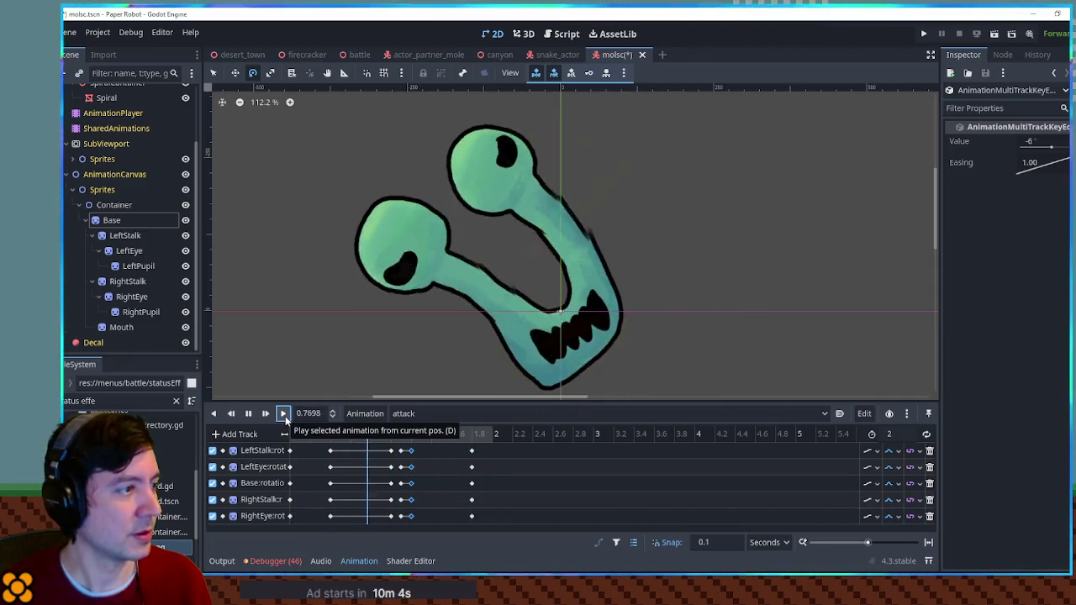
pyautogui.click(283, 413)
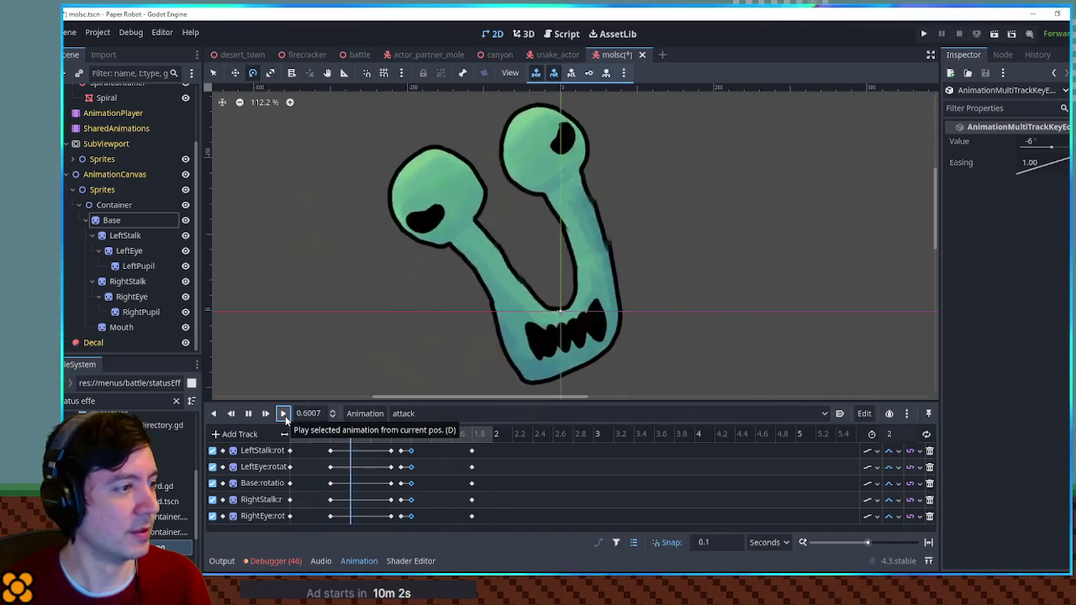
pyautogui.click(284, 414)
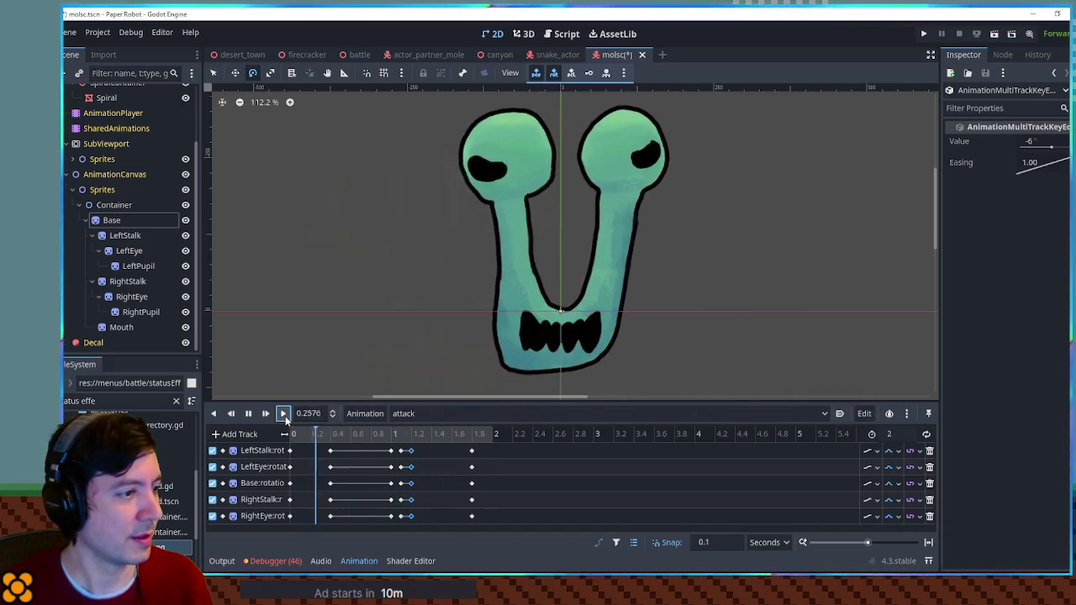
pyautogui.click(248, 414)
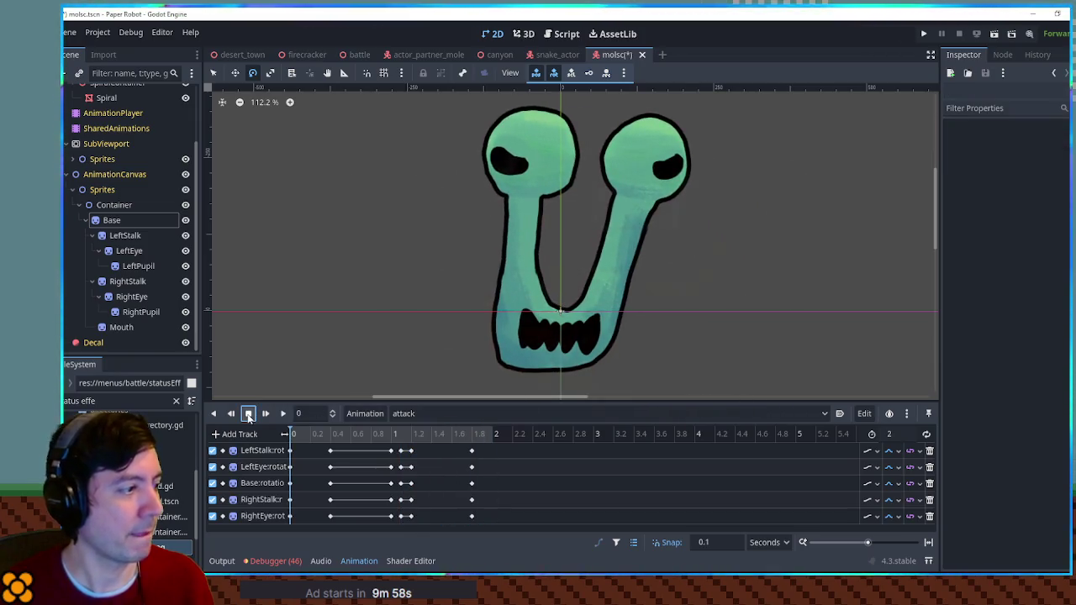
pyautogui.moveTo(483, 453)
pyautogui.mouseDown()
pyautogui.moveTo(465, 530)
pyautogui.moveTo(449, 515)
pyautogui.mouseUp()
# Duplicate the 1.7 s keys on all five tracks to 1.8 s and preview the attack
pyautogui.click(282, 414)
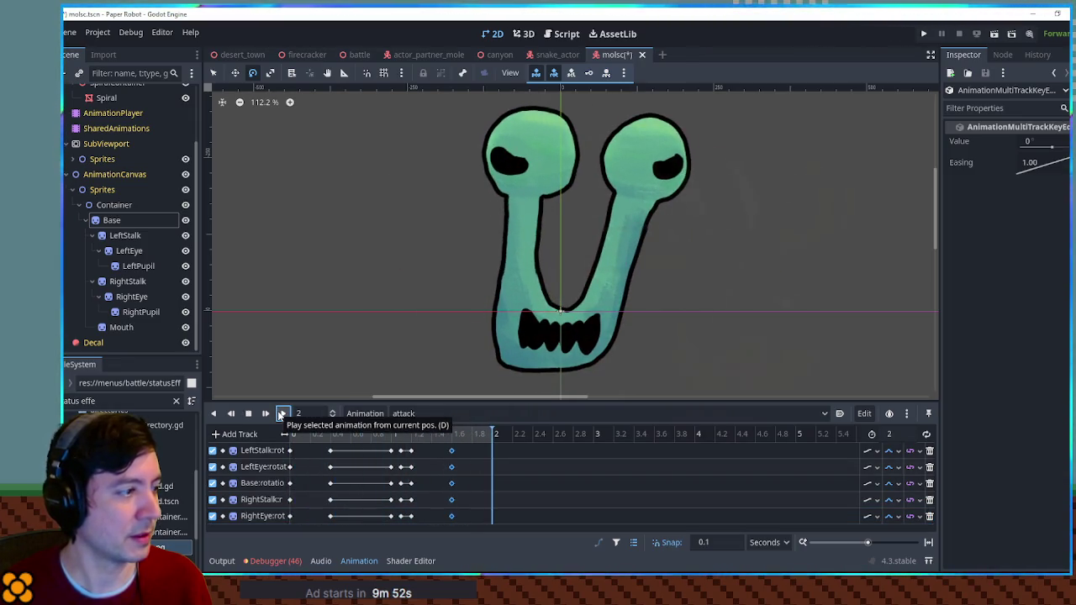
pyautogui.moveTo(430, 446); pyautogui.dragTo(464, 528)
pyautogui.hotkey('ctrl', 'd')
pyautogui.click(284, 414)
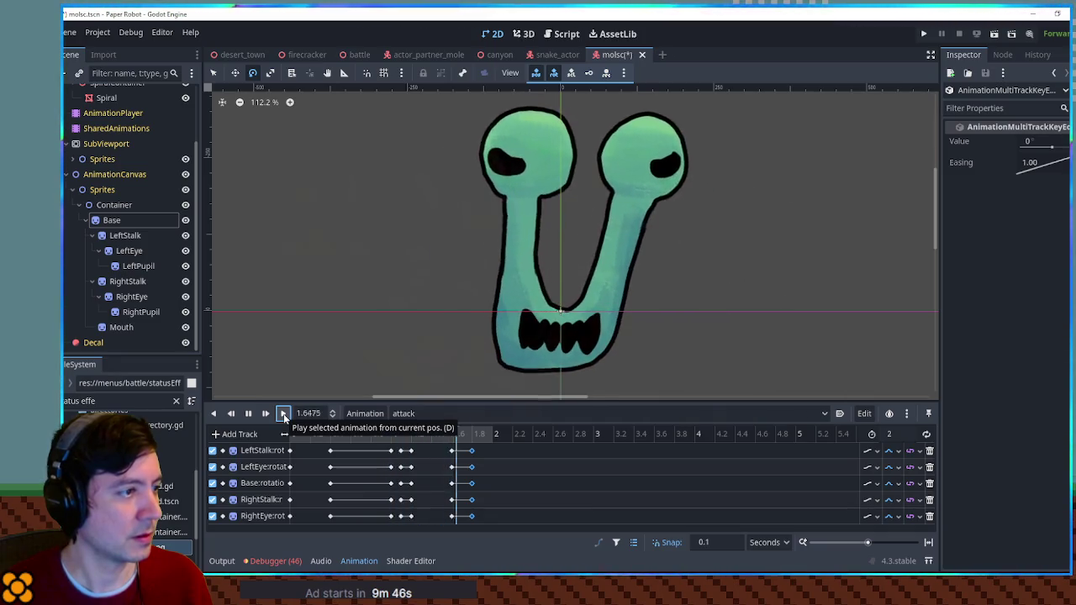
pyautogui.moveTo(433, 438); pyautogui.dragTo(293, 438)
pyautogui.click(283, 414)
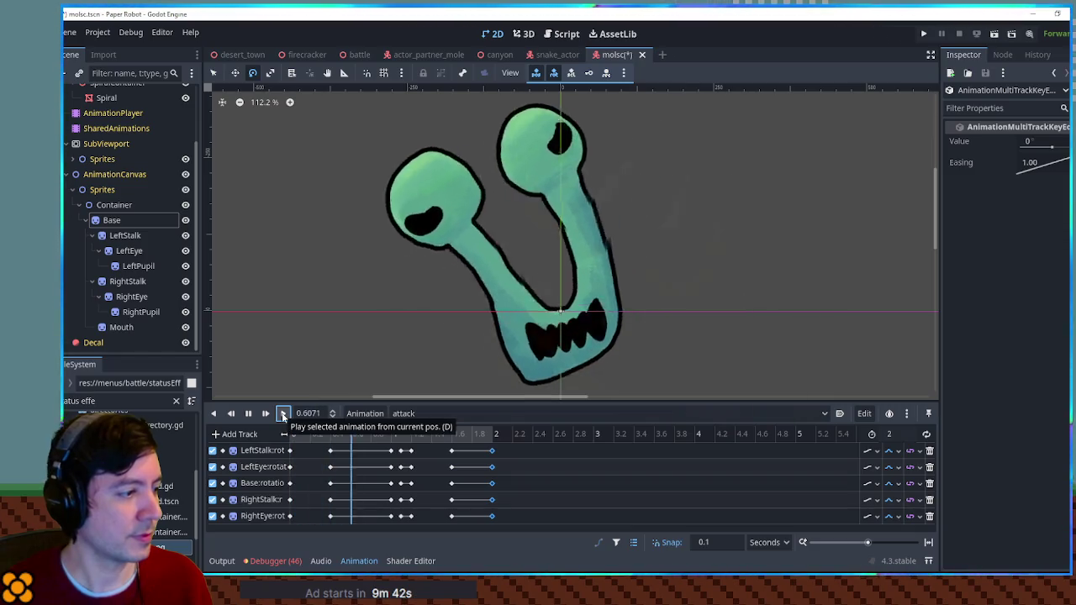
# Select the mid-swing keys around 1.0–1.2 s and play the attack through
pyautogui.moveTo(380, 451); pyautogui.dragTo(406, 522)
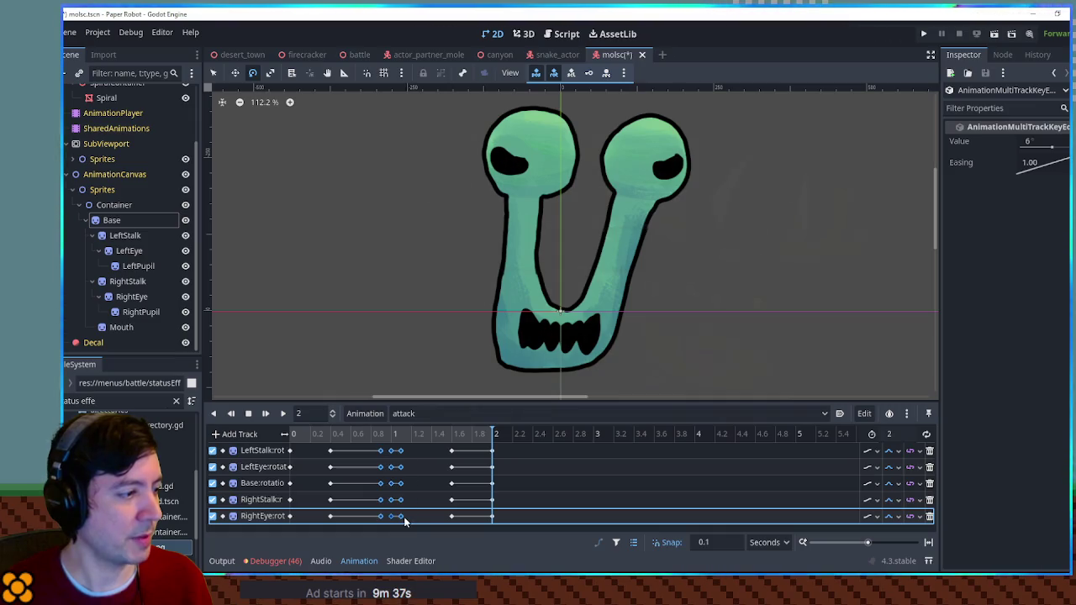
pyautogui.click(283, 413)
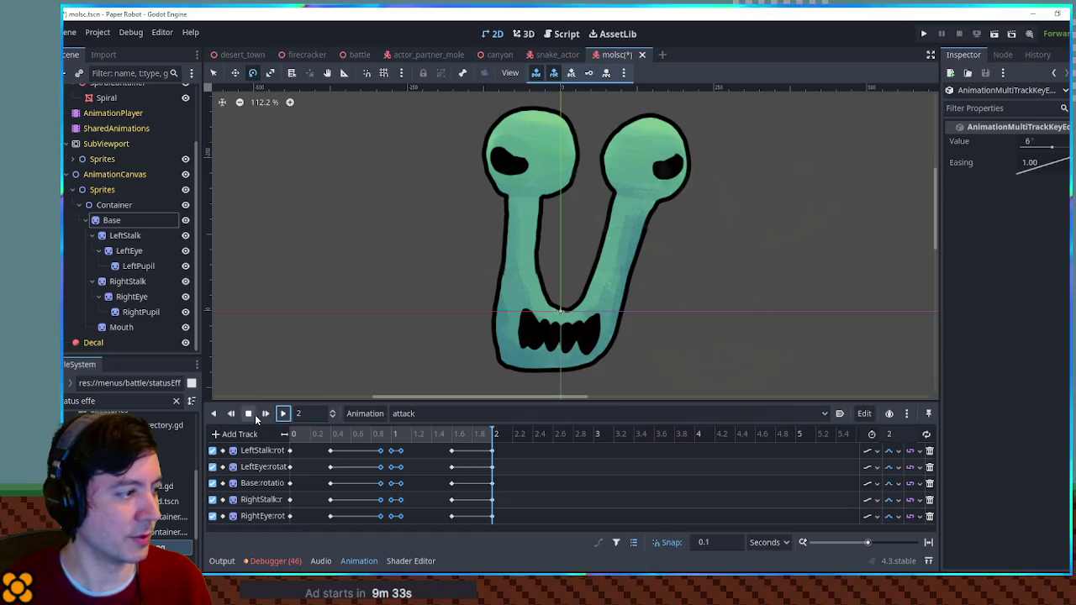
pyautogui.click(249, 414)
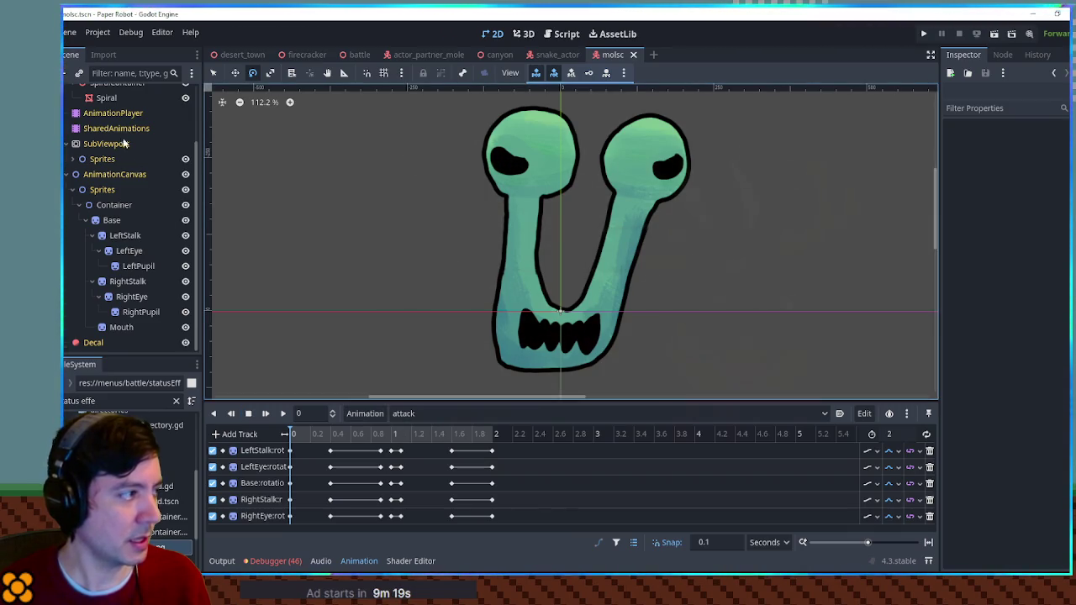
# Inspect the AnimationPlayer and SubViewport nodes' properties in the Inspector
pyautogui.scroll(3, 120, 175)
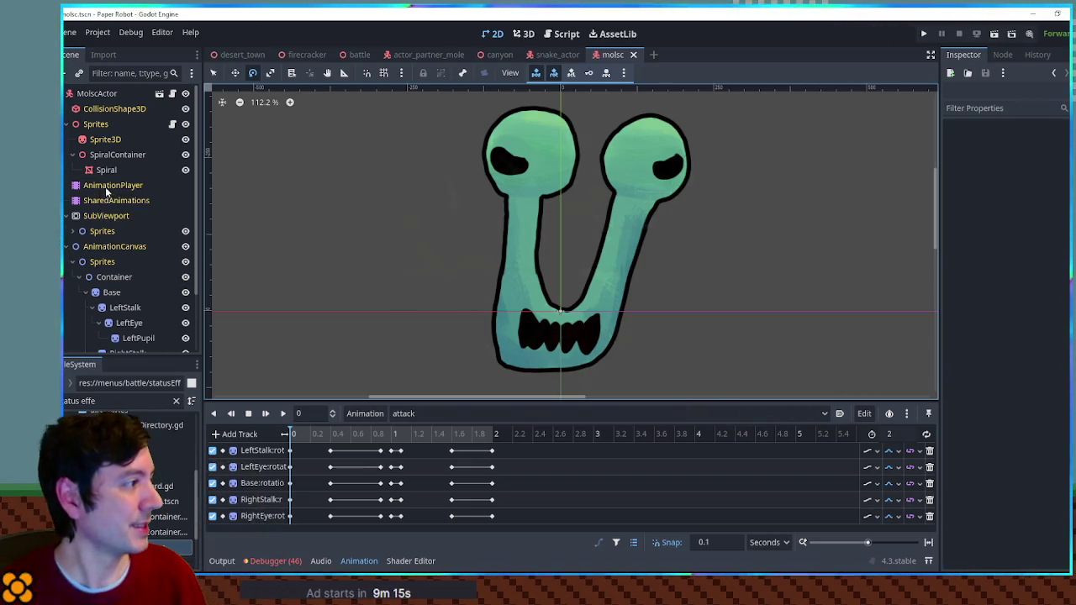
pyautogui.click(106, 186)
pyautogui.click(106, 216)
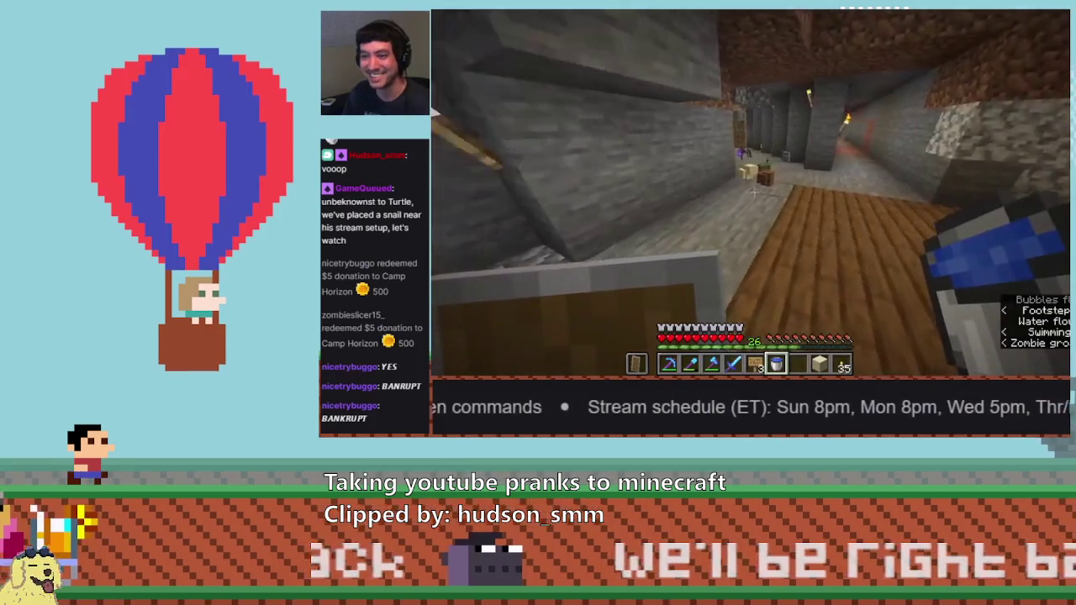
# Set the Base:rotation keys at 1 and 1.1 to -24, replaying the attack to check the pose
pyautogui.write('30')
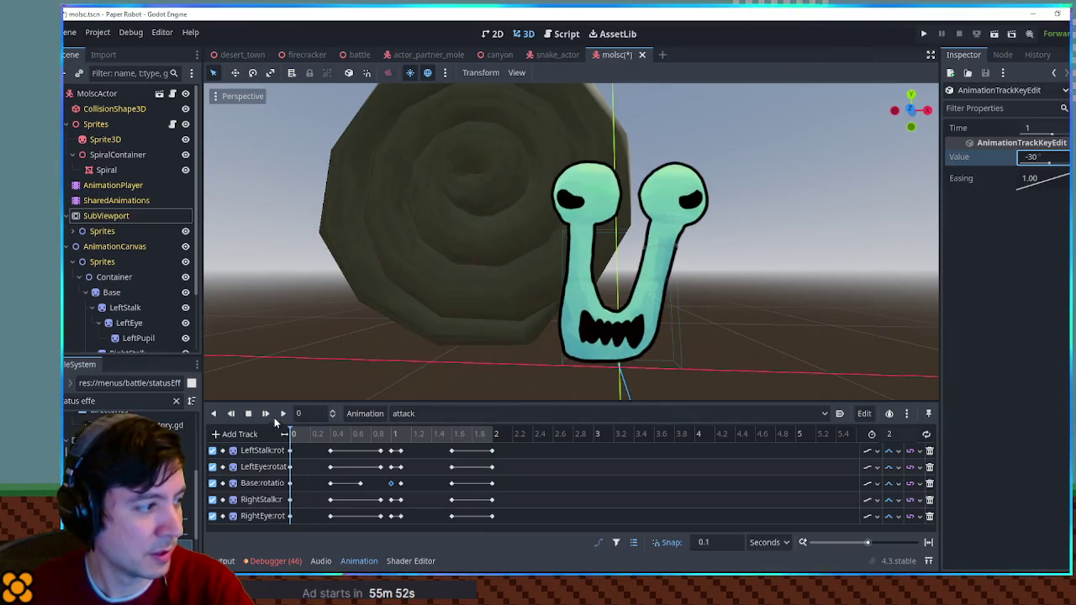
pyautogui.click(284, 413)
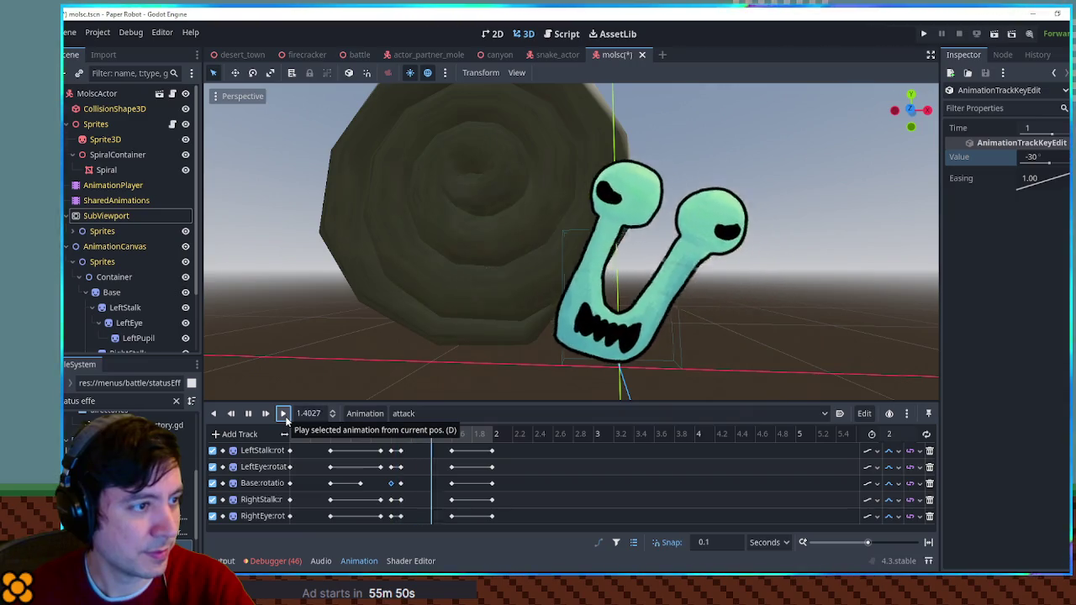
pyautogui.click(1052, 157)
pyautogui.write('-')
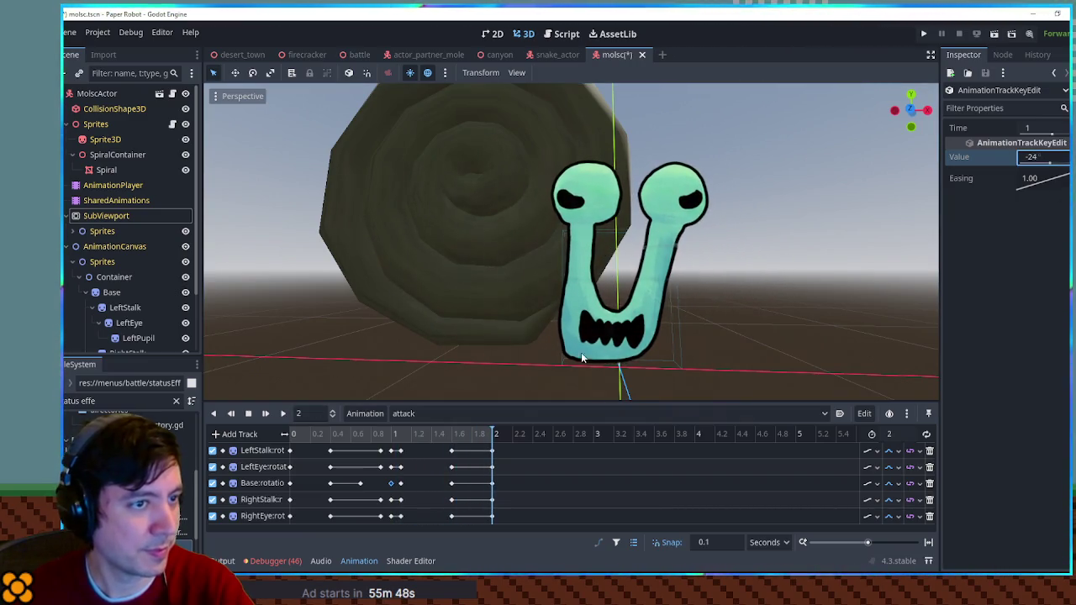
pyautogui.click(283, 414)
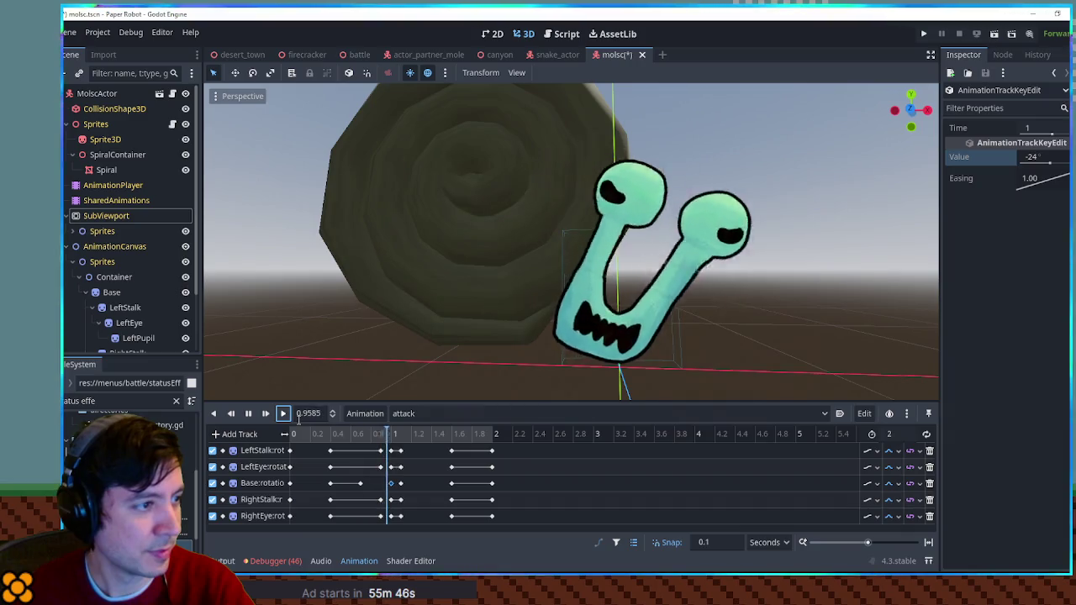
pyautogui.click(401, 483)
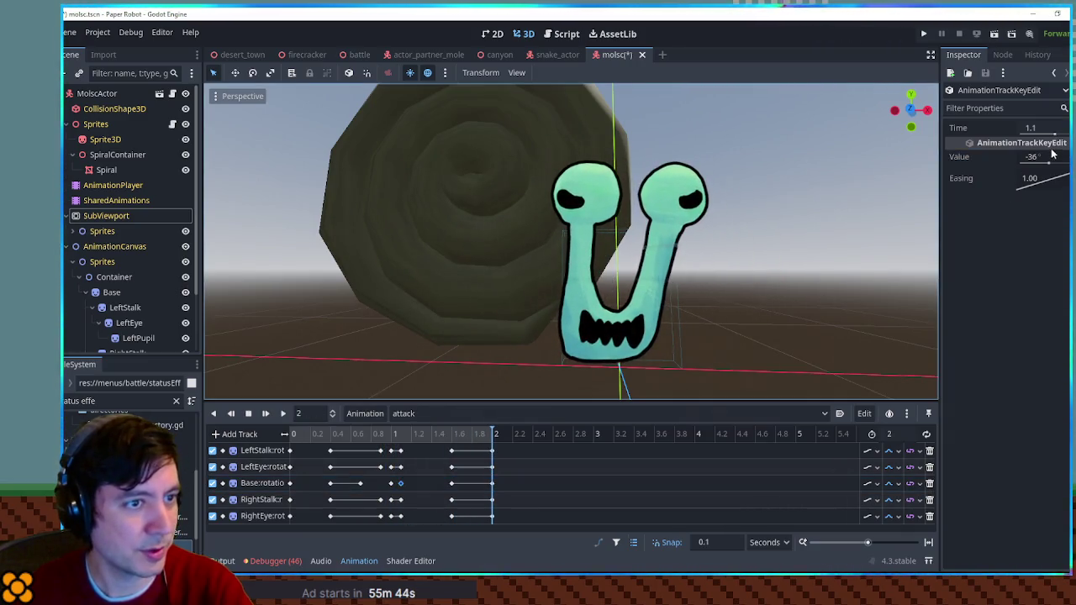
pyautogui.click(1051, 158)
pyautogui.write('-')
pyautogui.press('Return')
pyautogui.click(284, 414)
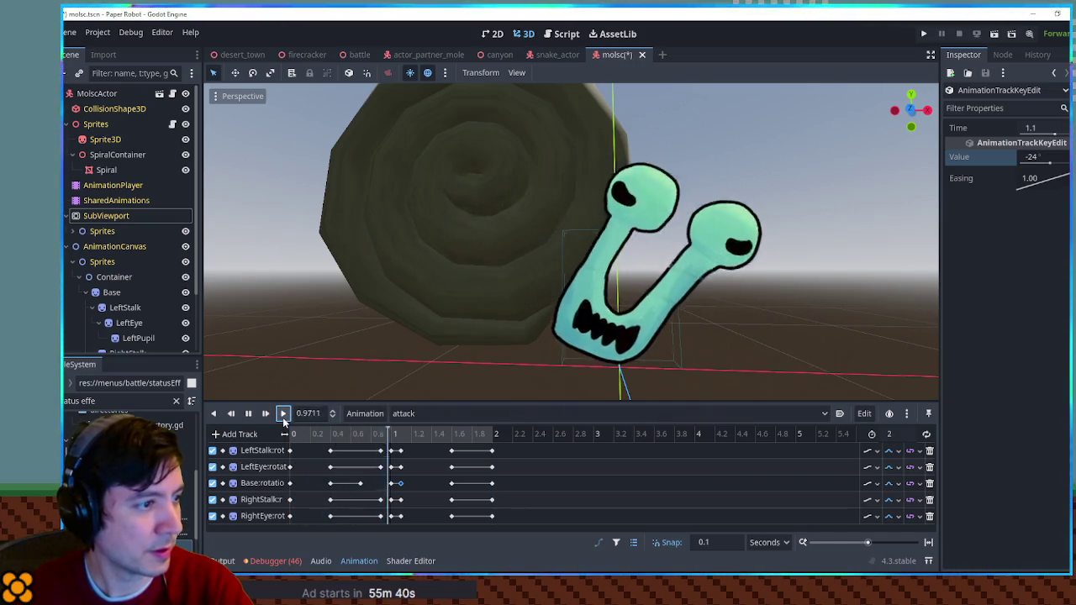
# Replay the attack from 0.5 seconds, save the molsc scene, and switch to the RESET animation
pyautogui.click(362, 484)
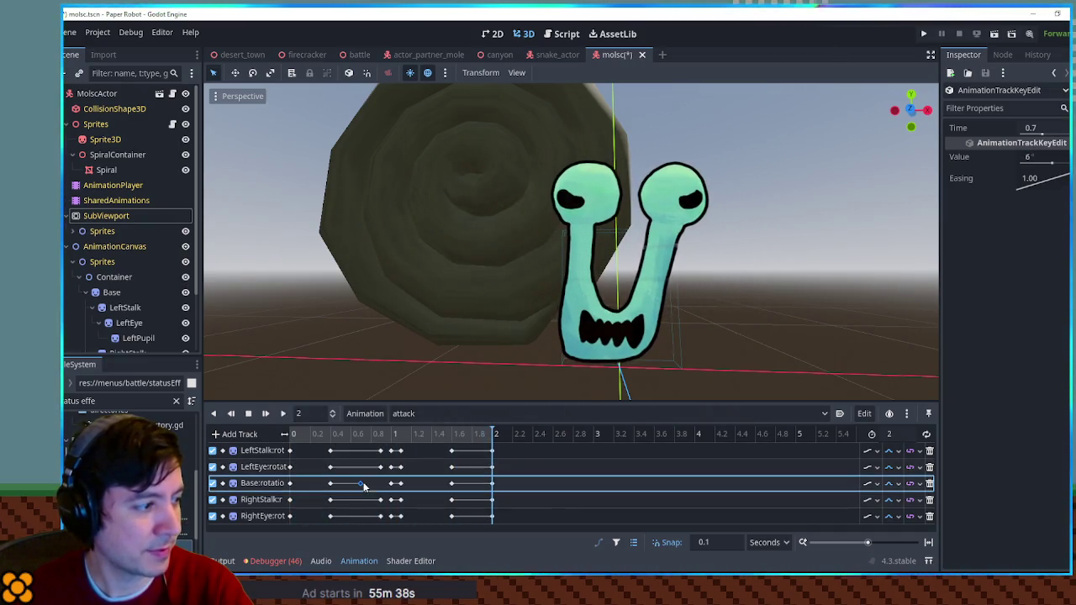
pyautogui.moveTo(370, 435); pyautogui.dragTo(342, 443)
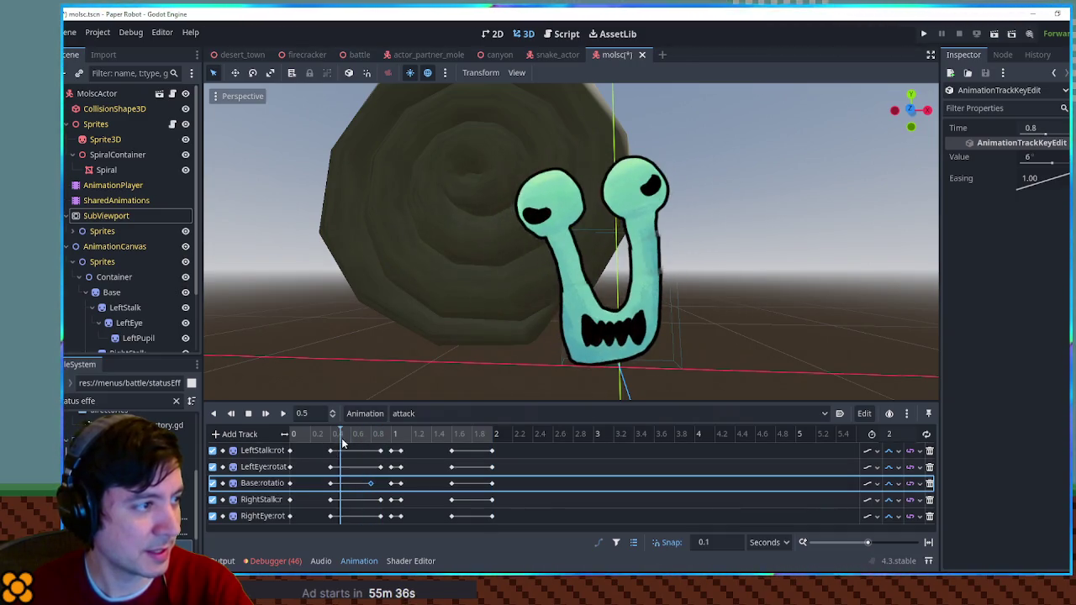
pyautogui.click(287, 417)
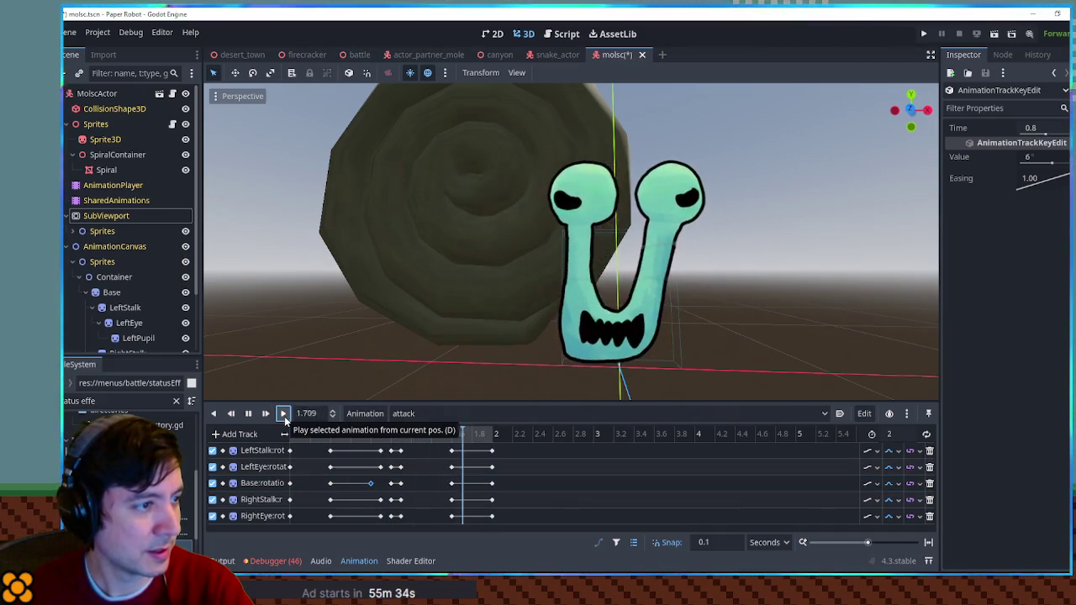
pyautogui.scroll(-6, 686, 323)
pyautogui.hotkey('ctrl', 's')
pyautogui.click(412, 412)
pyautogui.click(411, 429)
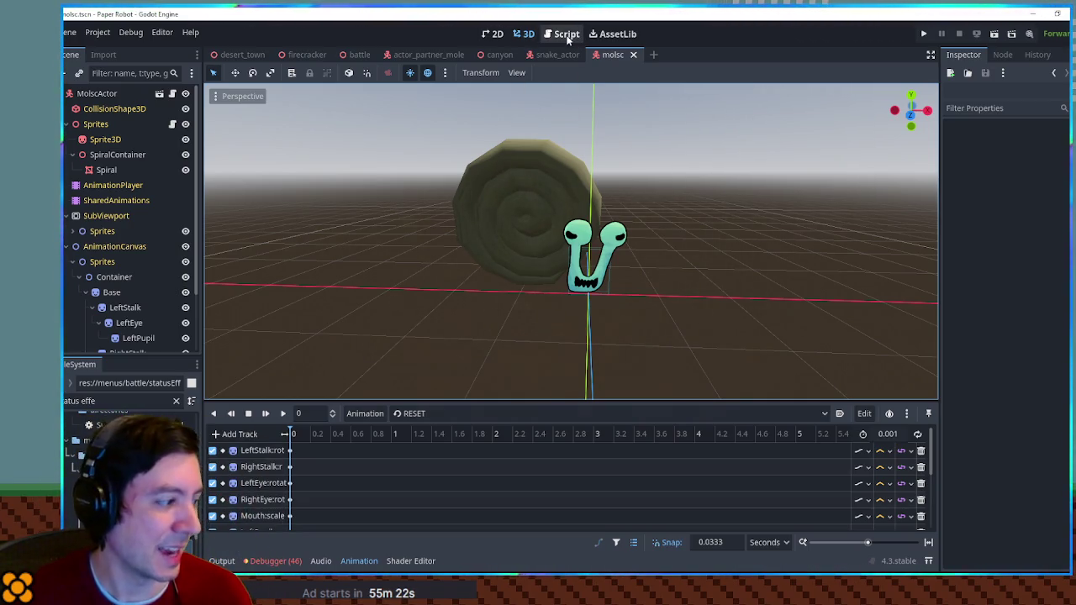
# Close the snake_actor scene and play the Molsc idle animation
pyautogui.moveTo(689, 247); pyautogui.dragTo(577, 71)
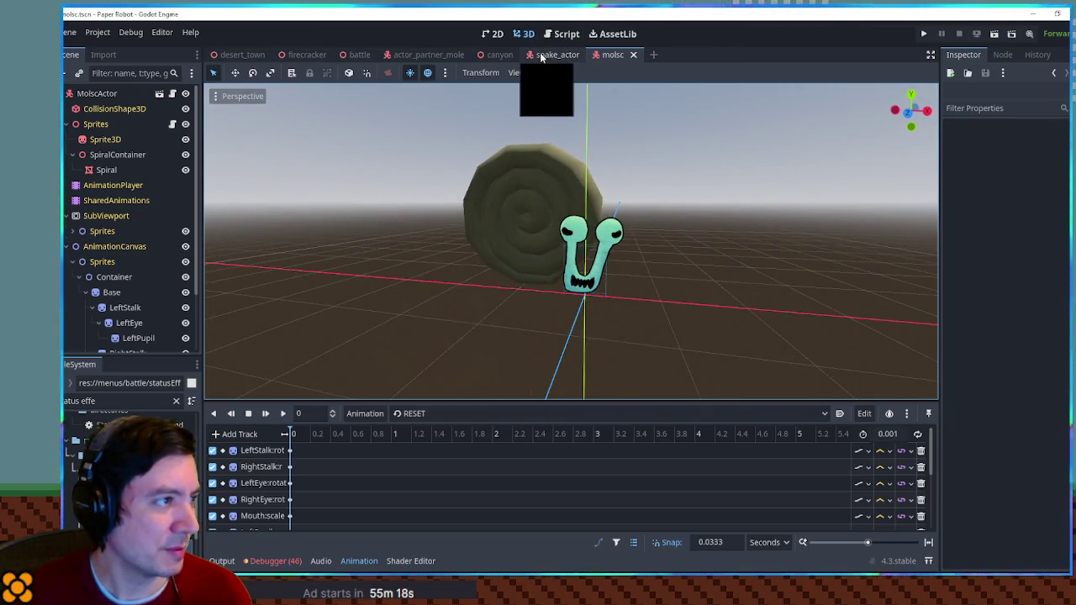
pyautogui.middleClick(542, 55)
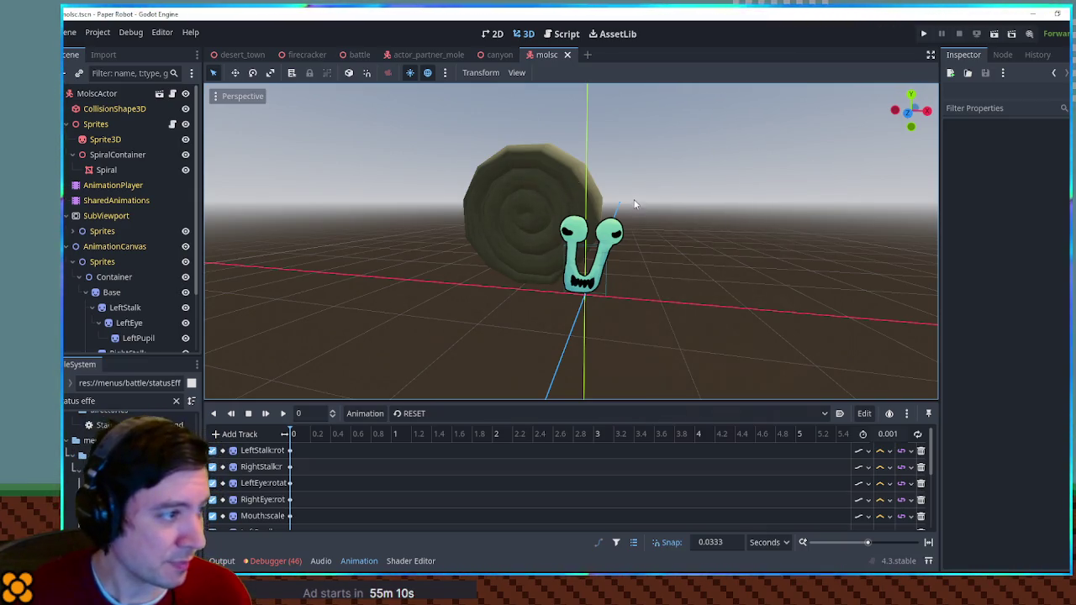
pyautogui.click(420, 413)
pyautogui.click(418, 476)
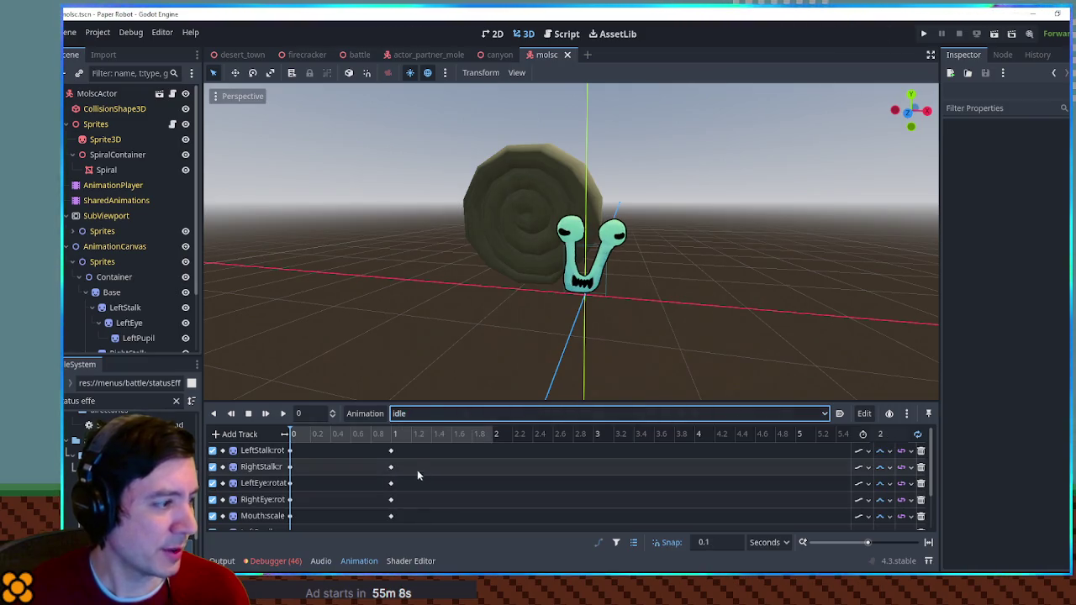
pyautogui.click(283, 414)
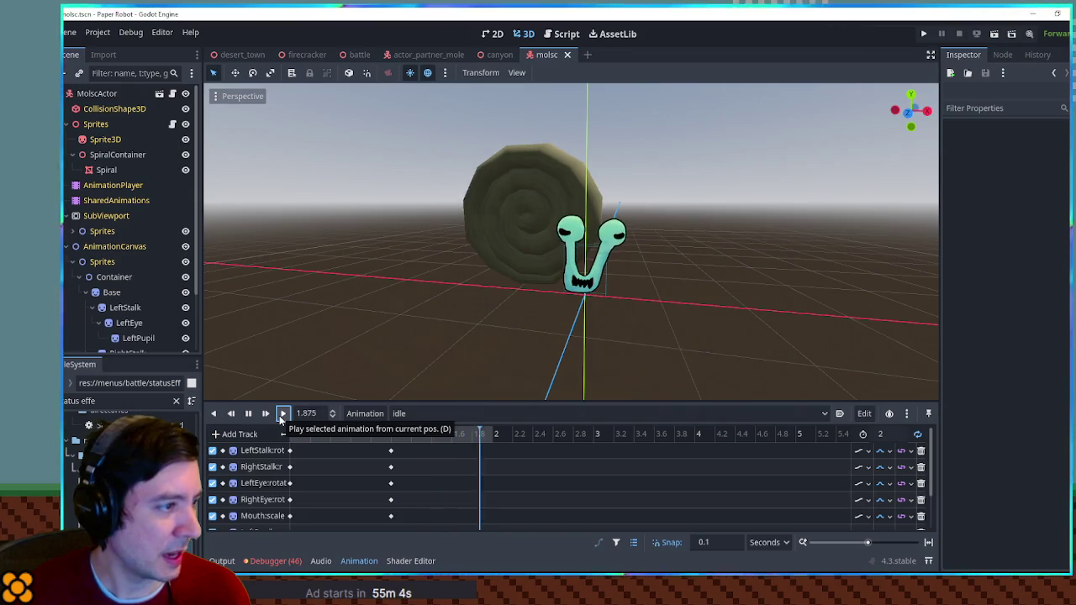
# Duplicate the idle animation as a new animation named walk
pyautogui.click(365, 413)
pyautogui.click(388, 477)
pyautogui.write('walk')
pyautogui.press('Return')
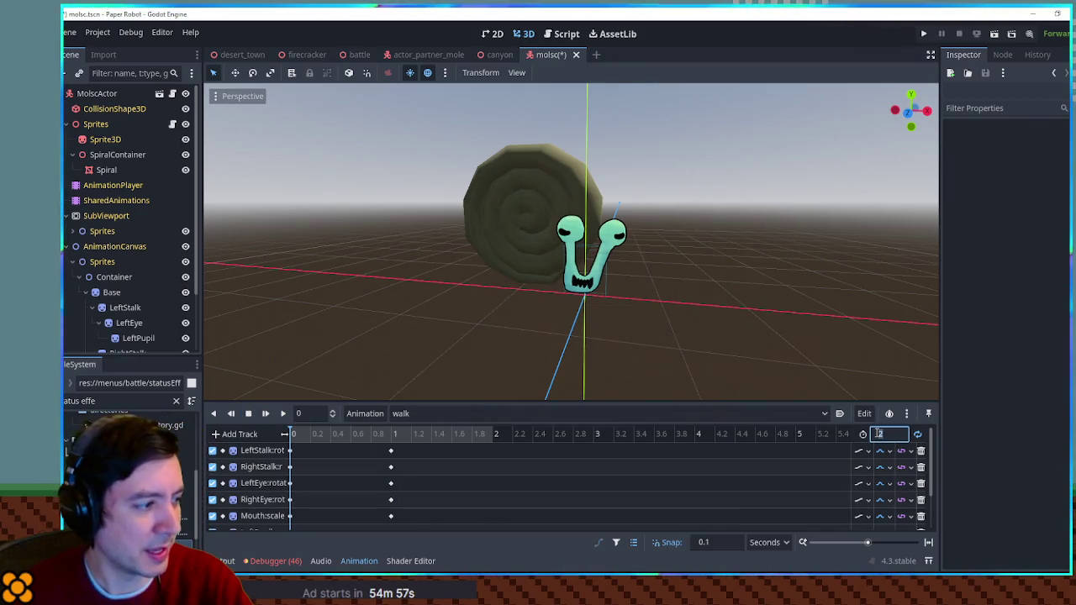
# Set the walk animation length to 0.6 and shift the pupil scale keyframes earlier
pyautogui.write('0.6')
pyautogui.press('Return')
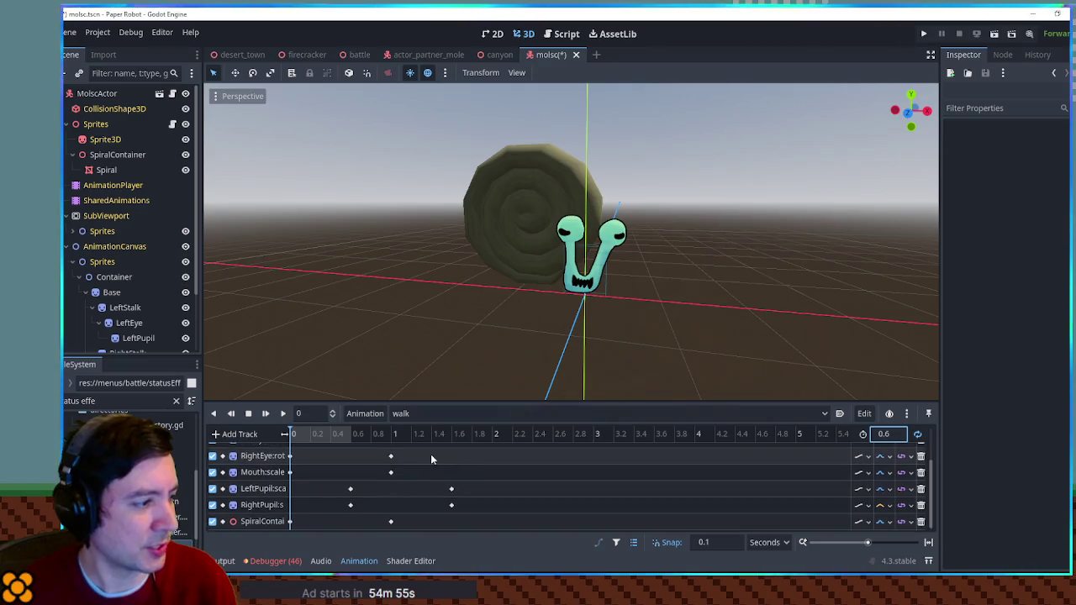
pyautogui.scroll(-2, 376, 434)
pyautogui.moveTo(417, 403)
pyautogui.mouseDown()
pyautogui.moveTo(336, 204)
pyautogui.moveTo(319, 235)
pyautogui.mouseUp()
pyautogui.moveTo(330, 277)
pyautogui.mouseDown()
pyautogui.moveTo(348, 373)
pyautogui.moveTo(341, 395)
pyautogui.mouseUp()
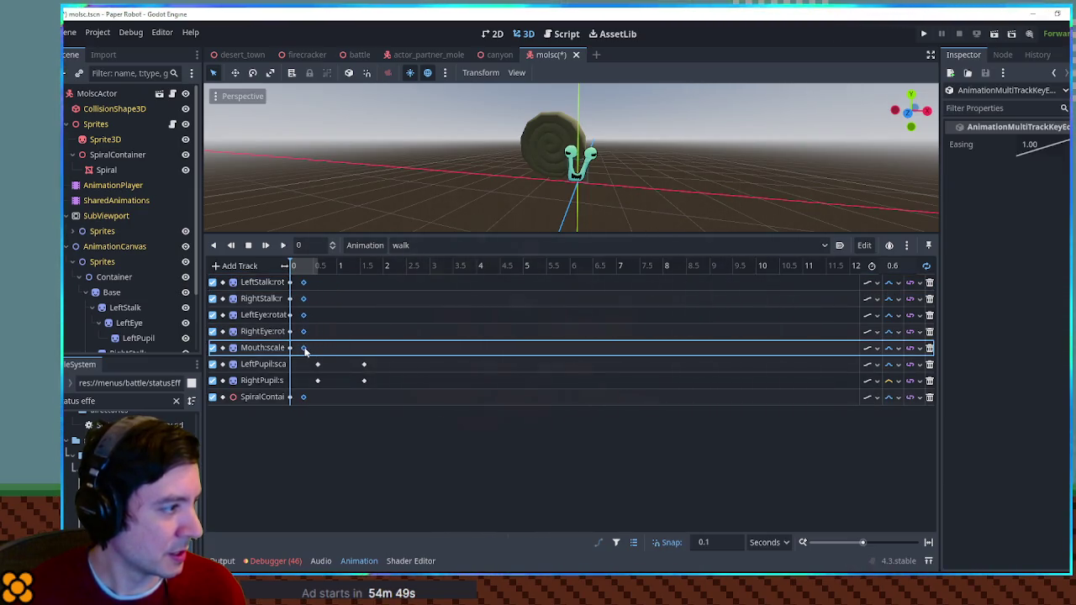
pyautogui.moveTo(364, 364)
pyautogui.mouseDown()
pyautogui.moveTo(382, 364)
pyautogui.moveTo(376, 397)
pyautogui.moveTo(333, 365)
pyautogui.moveTo(307, 381)
pyautogui.mouseUp()
pyautogui.click(328, 371)
pyautogui.moveTo(353, 344); pyautogui.dragTo(309, 388)
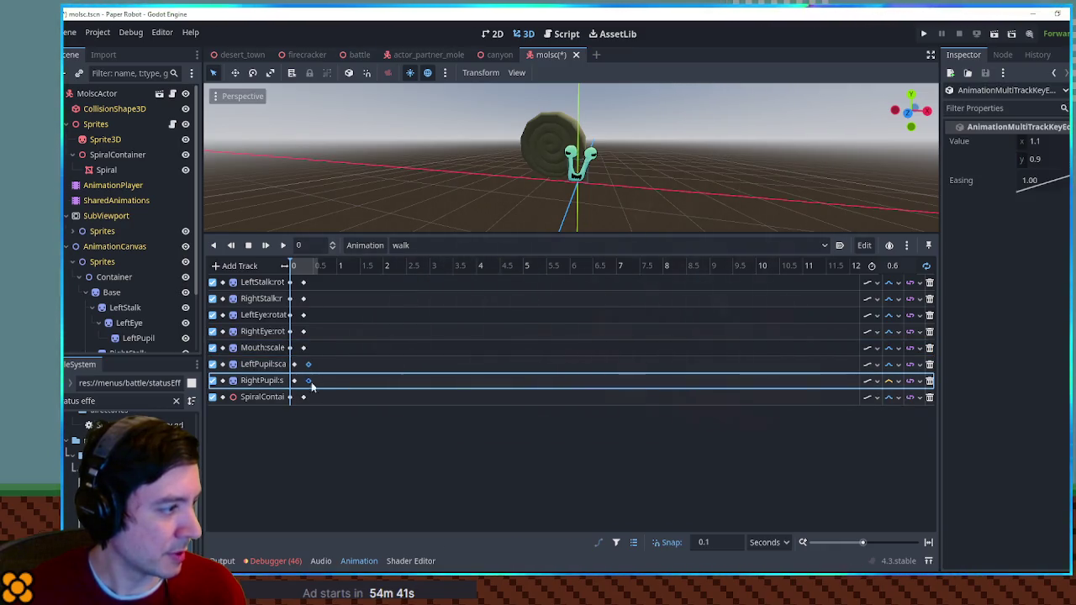
# Preview the walk animation, switch back to RESET, and save the molsc scene
pyautogui.click(282, 245)
pyautogui.scroll(3, 440, 172)
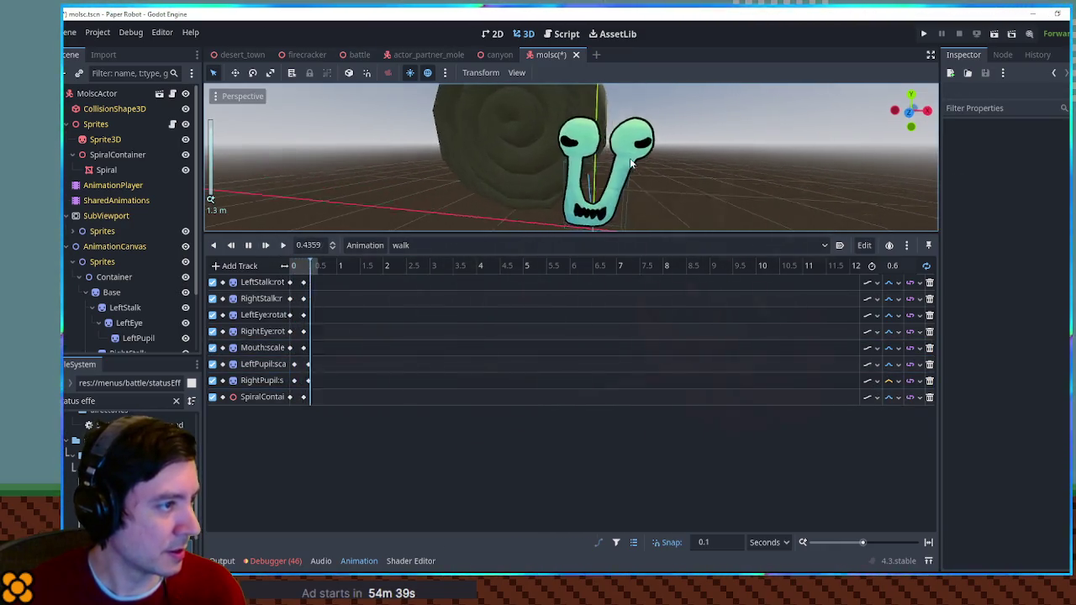
pyautogui.click(248, 244)
pyautogui.click(397, 246)
pyautogui.click(414, 262)
pyautogui.hotkey('ctrl', 's')
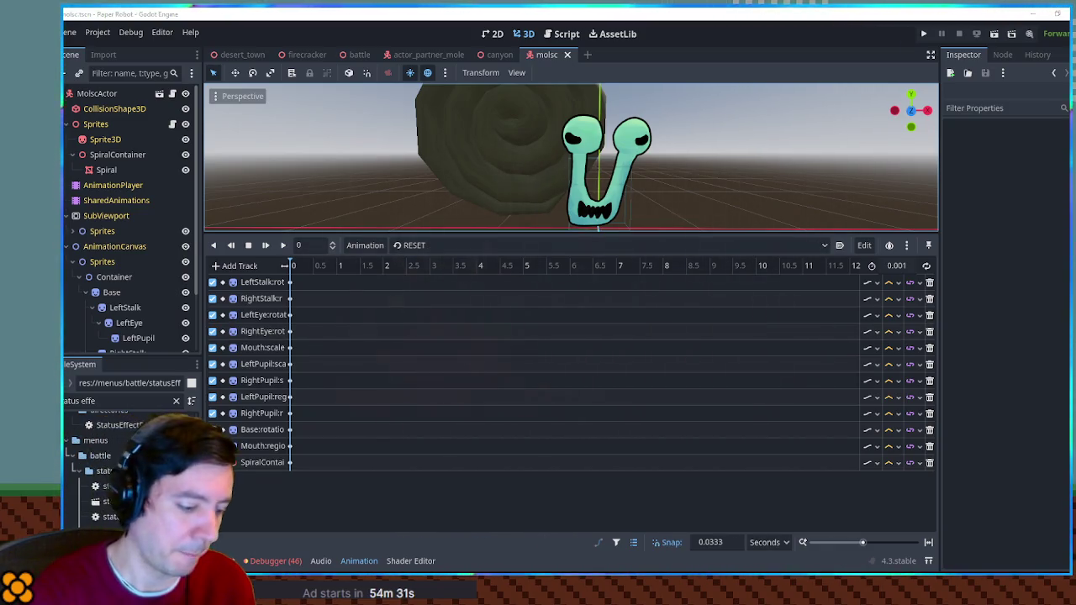
# Delete the MolscActor node from desert_town, then open ch3_moves.gd from the file filter
pyautogui.click(240, 55)
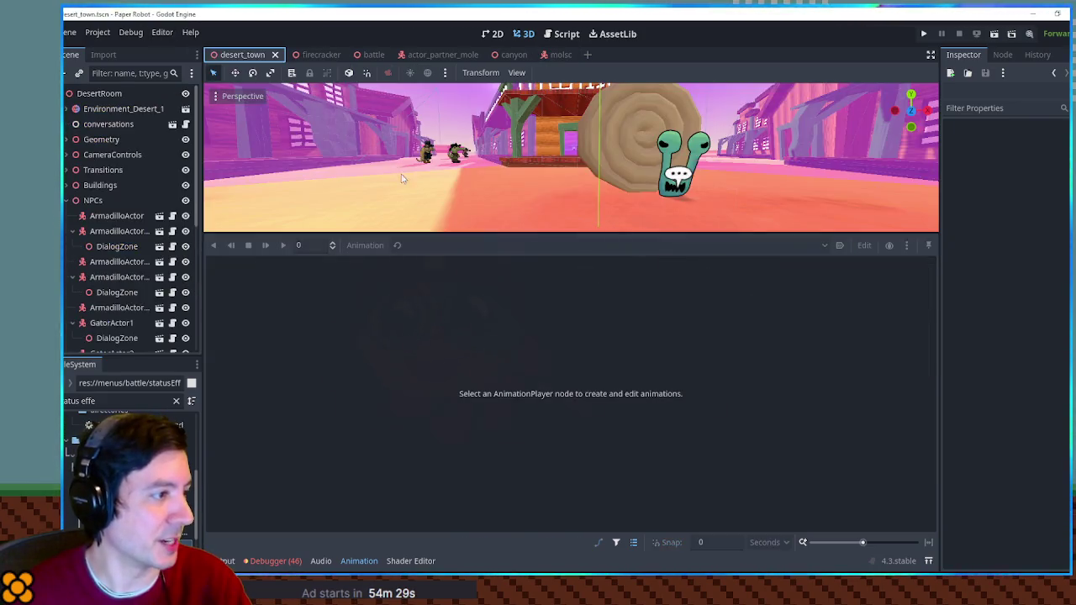
pyautogui.click(116, 343)
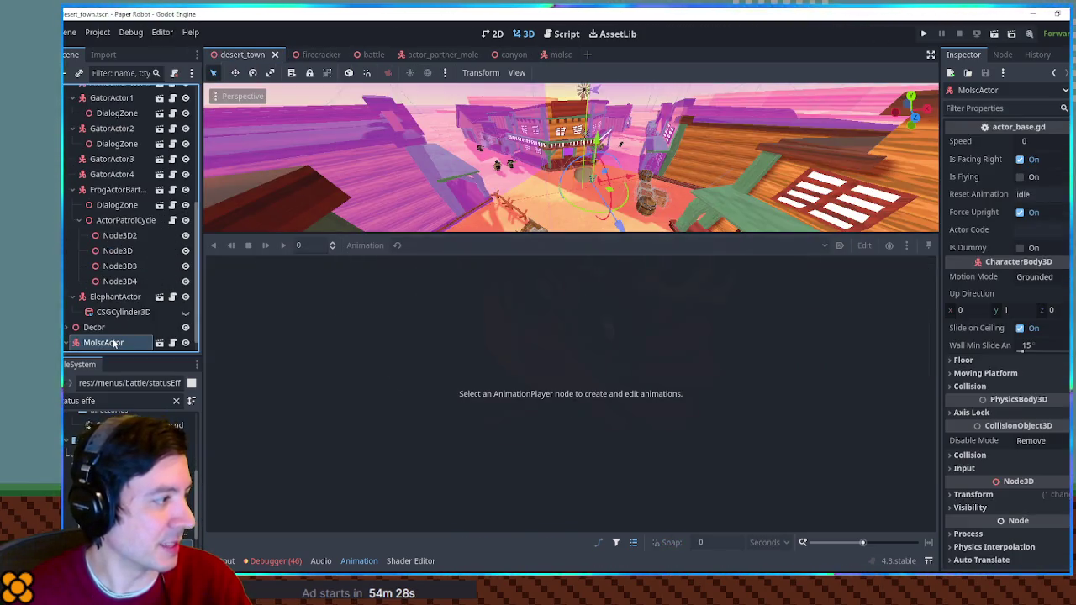
pyautogui.click(362, 560)
pyautogui.press('Delete')
pyautogui.press('Return')
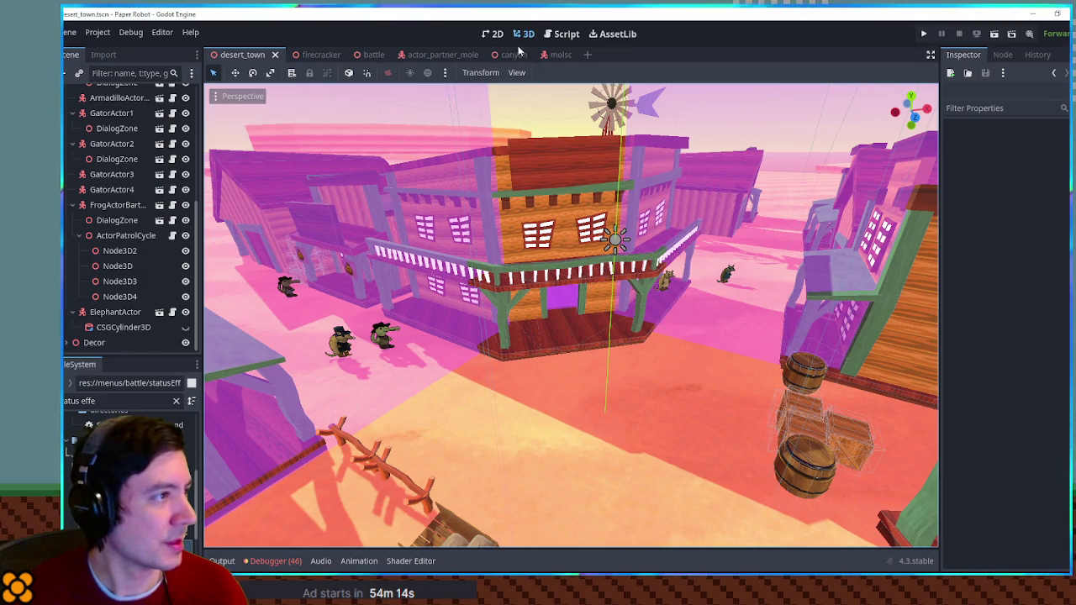
pyautogui.click(92, 401)
pyautogui.write('n3')
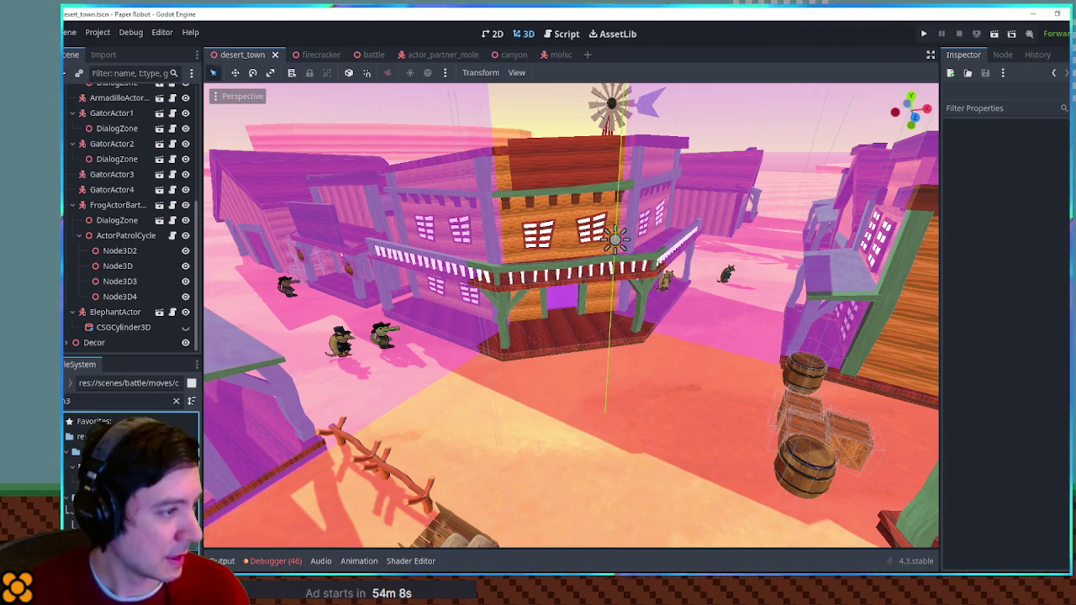
pyautogui.press('Return')
pyautogui.scroll(-10, 502, 225)
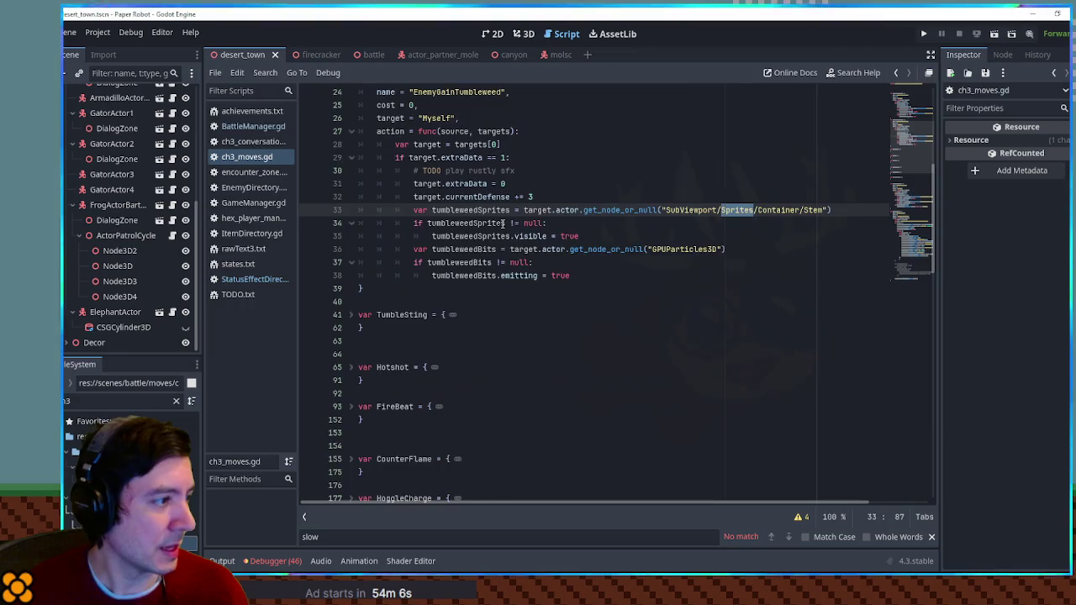
pyautogui.click(352, 158)
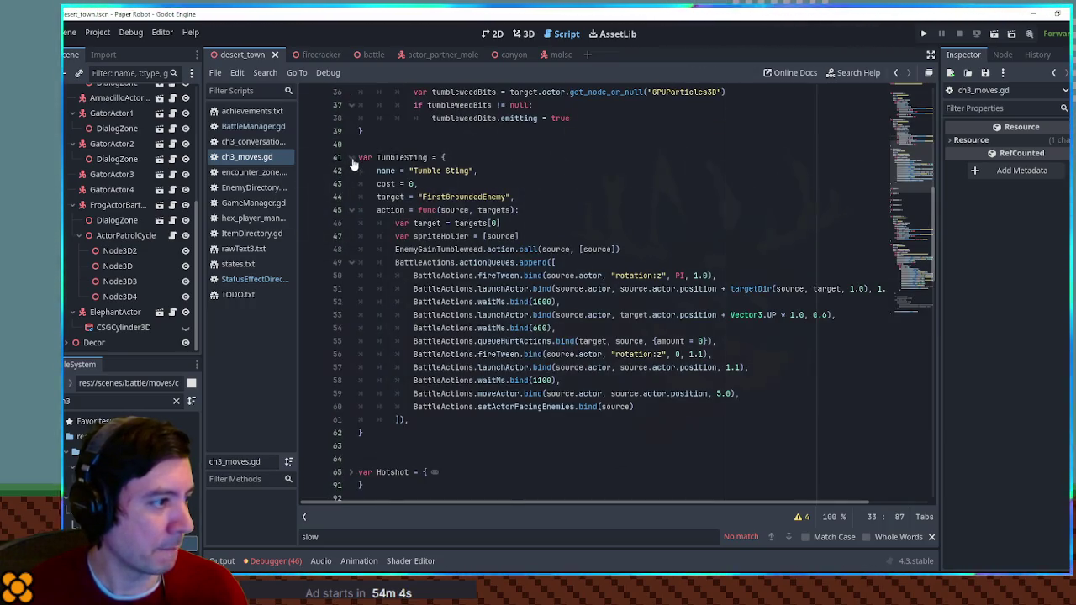
pyautogui.moveTo(410, 432)
pyautogui.mouseDown()
pyautogui.moveTo(379, 158)
pyautogui.moveTo(431, 143)
pyautogui.mouseUp()
pyautogui.hotkey('ctrl', 'c')
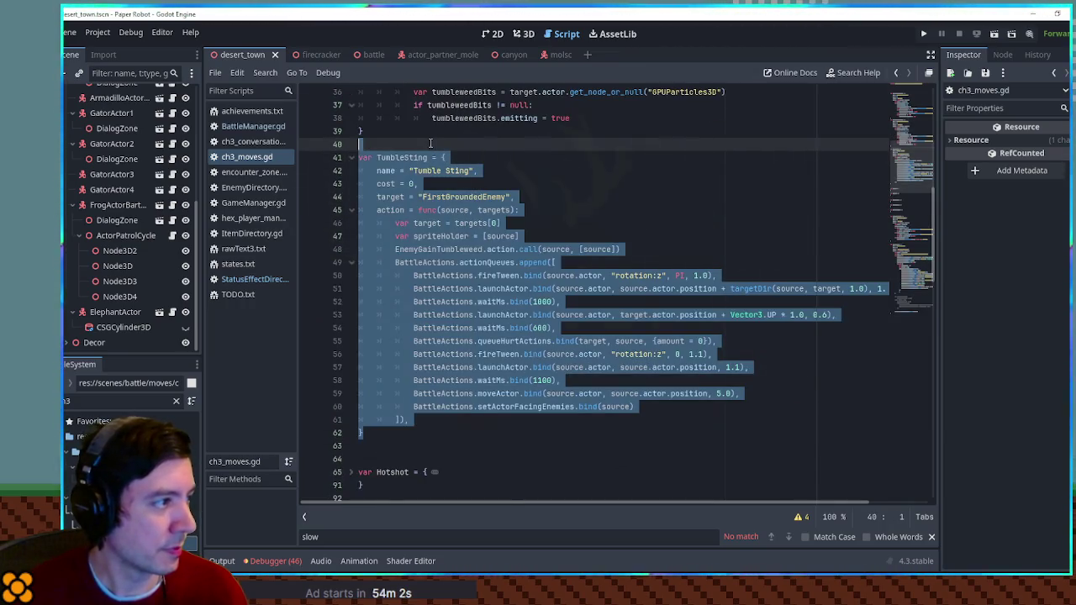
pyautogui.scroll(-20, 885, 204)
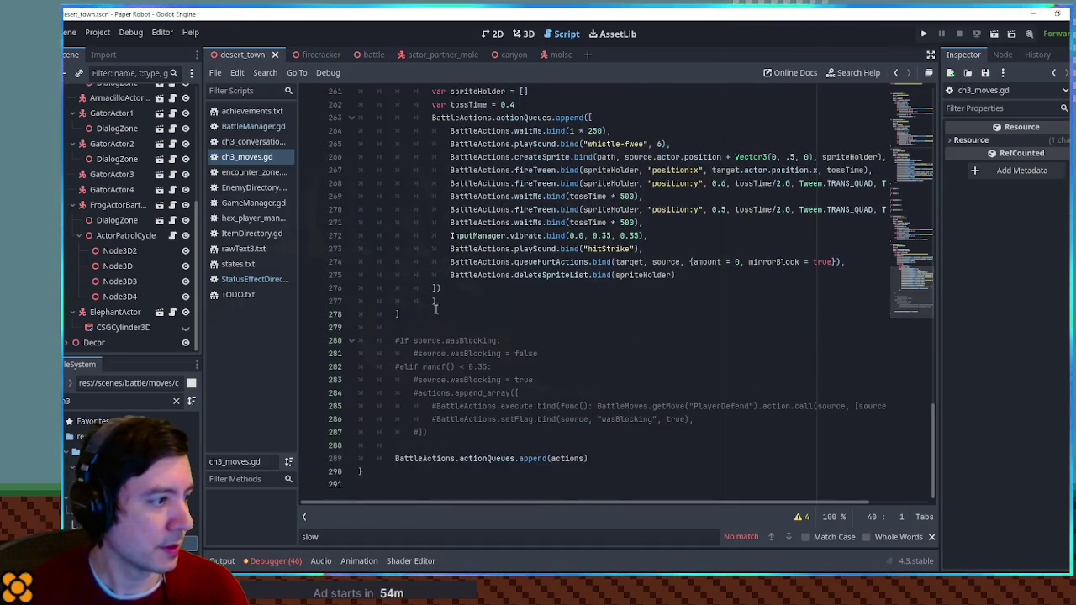
pyautogui.scroll(6, 454, 299)
pyautogui.scroll(-6, 385, 169)
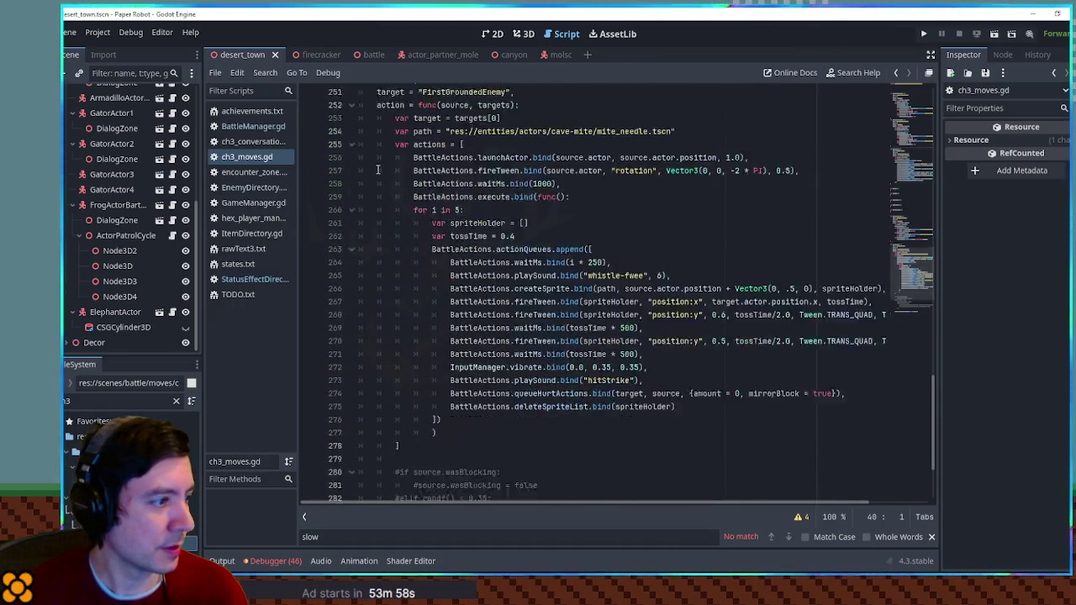
pyautogui.moveTo(431, 433)
pyautogui.mouseDown()
pyautogui.moveTo(454, 421)
pyautogui.moveTo(466, 320)
pyautogui.mouseUp()
pyautogui.press('BackSpace')
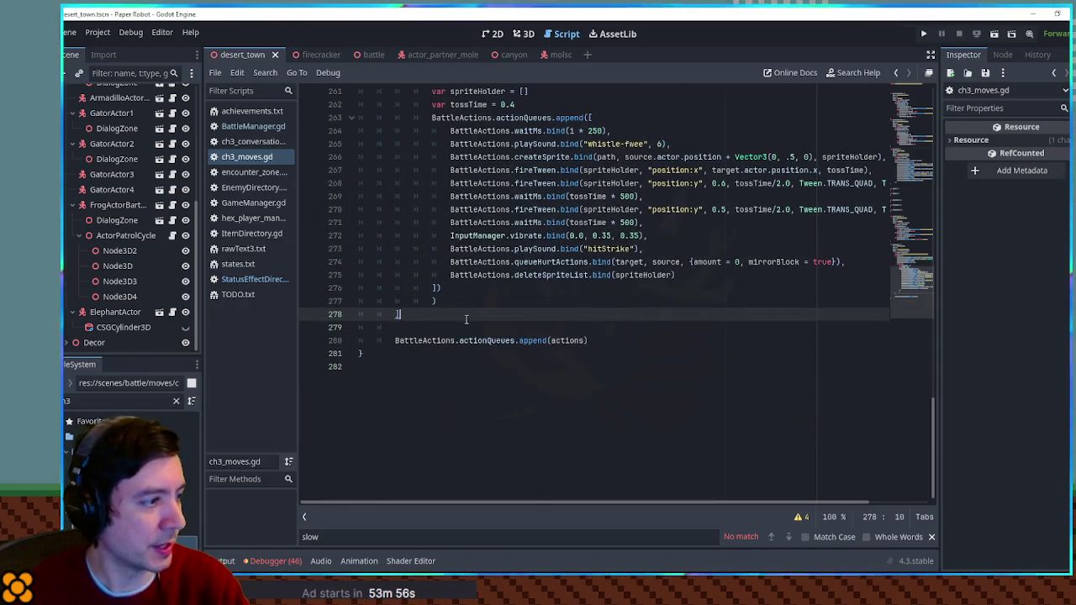
pyautogui.press('Delete')
pyautogui.press('Down')
pyautogui.press('Down')
pyautogui.press('Return')
pyautogui.press('Return')
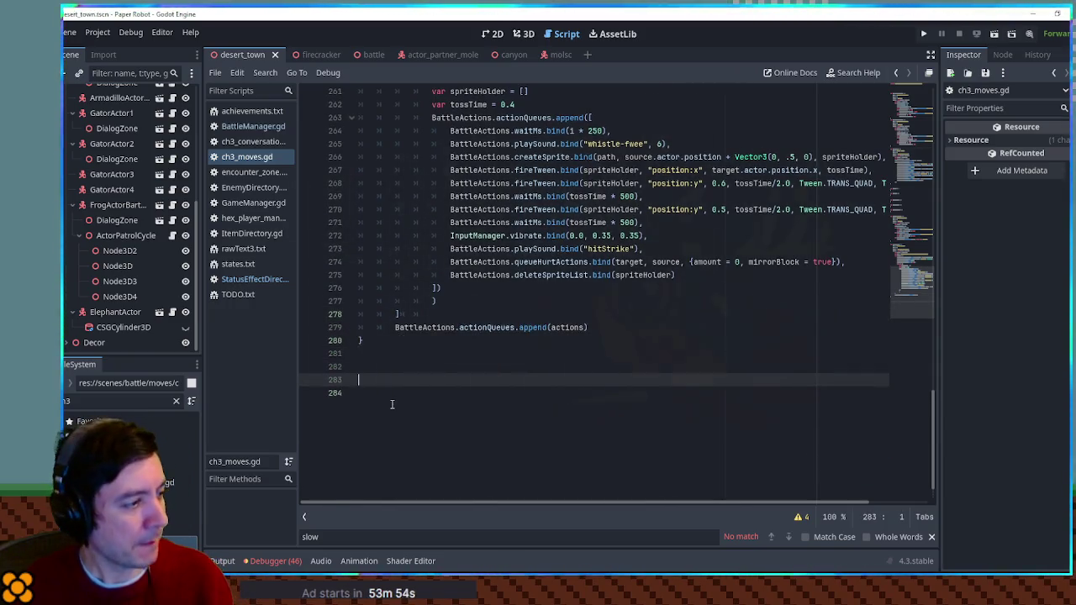
pyautogui.hotkey('ctrl', 'v')
pyautogui.write('Mo')
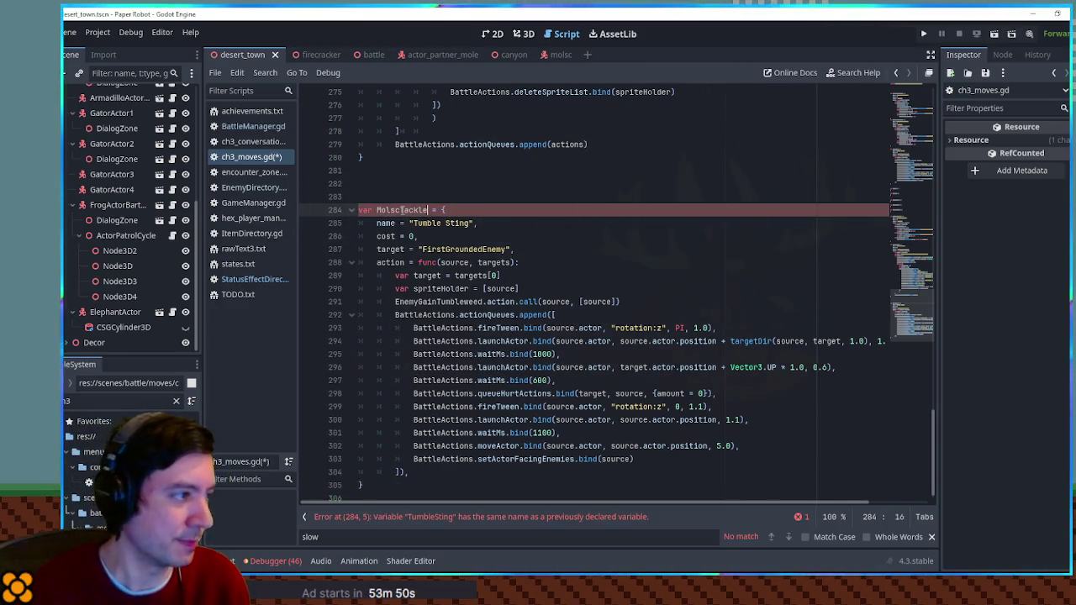
pyautogui.write('le')
pyautogui.doubleClick(427, 223)
pyautogui.moveTo(453, 222); pyautogui.dragTo(471, 223)
pyautogui.write('MolscTackle')
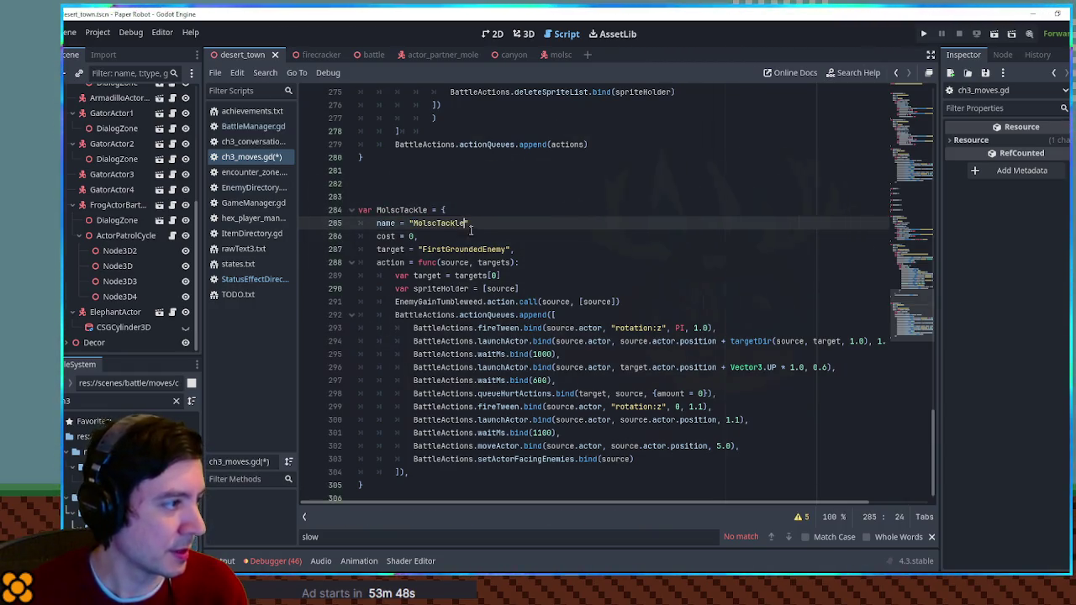
pyautogui.doubleClick(443, 250)
pyautogui.click(544, 259)
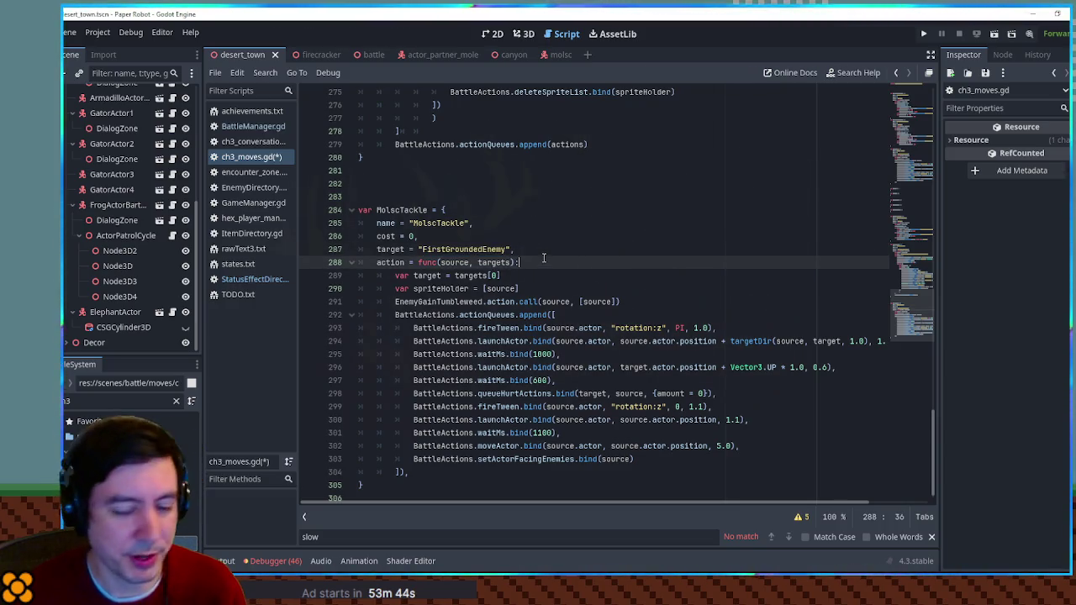
pyautogui.click(632, 301)
pyautogui.hotkey('ctrl', 'shift', 'k')
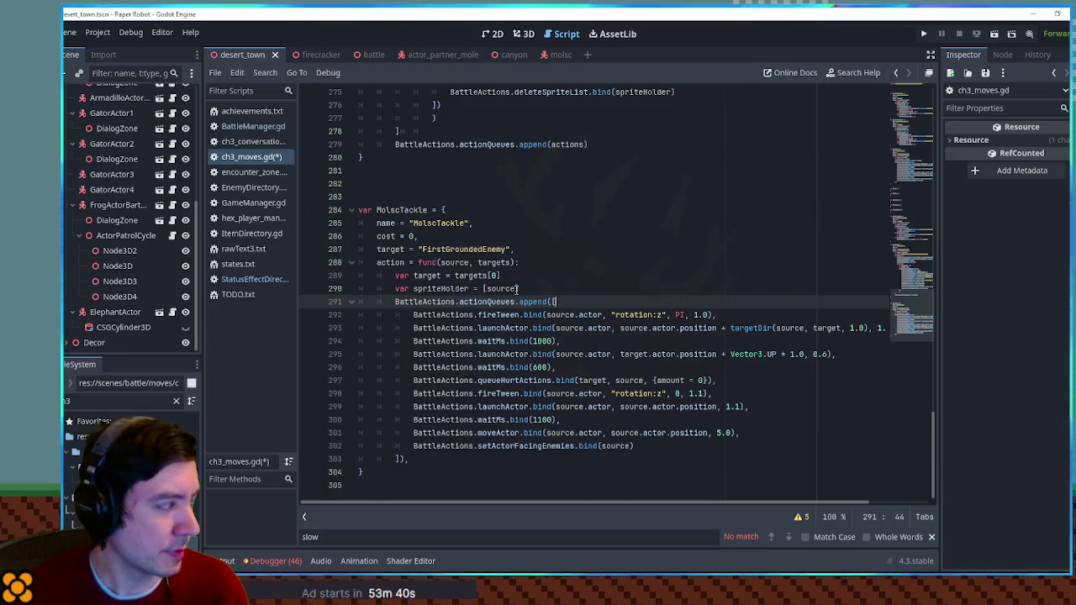
pyautogui.click(518, 289)
pyautogui.hotkey('ctrl', 'shift', 'k')
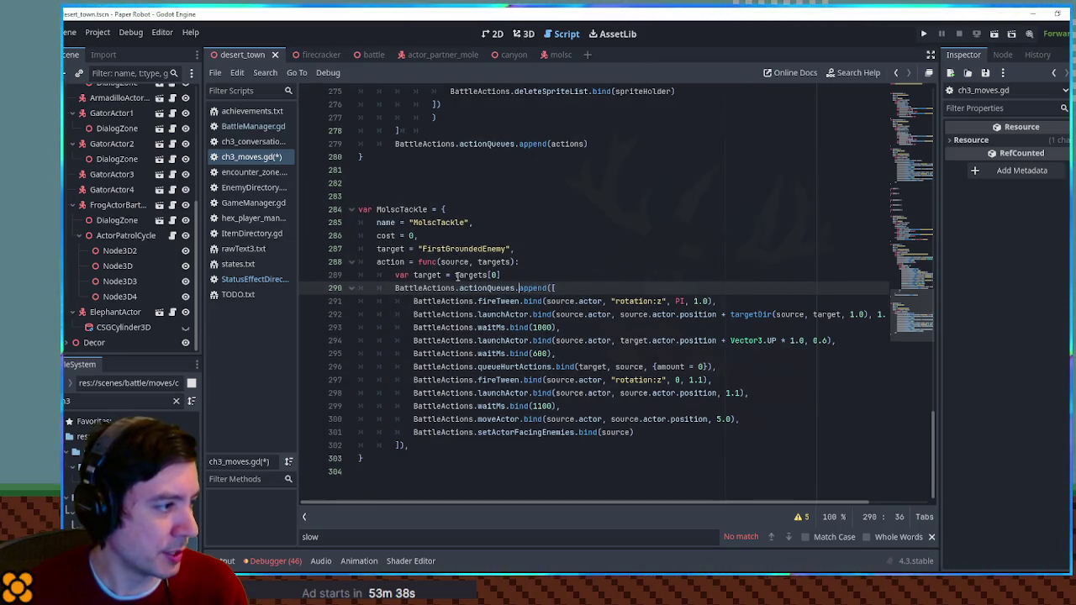
pyautogui.doubleClick(427, 275)
pyautogui.click(602, 287)
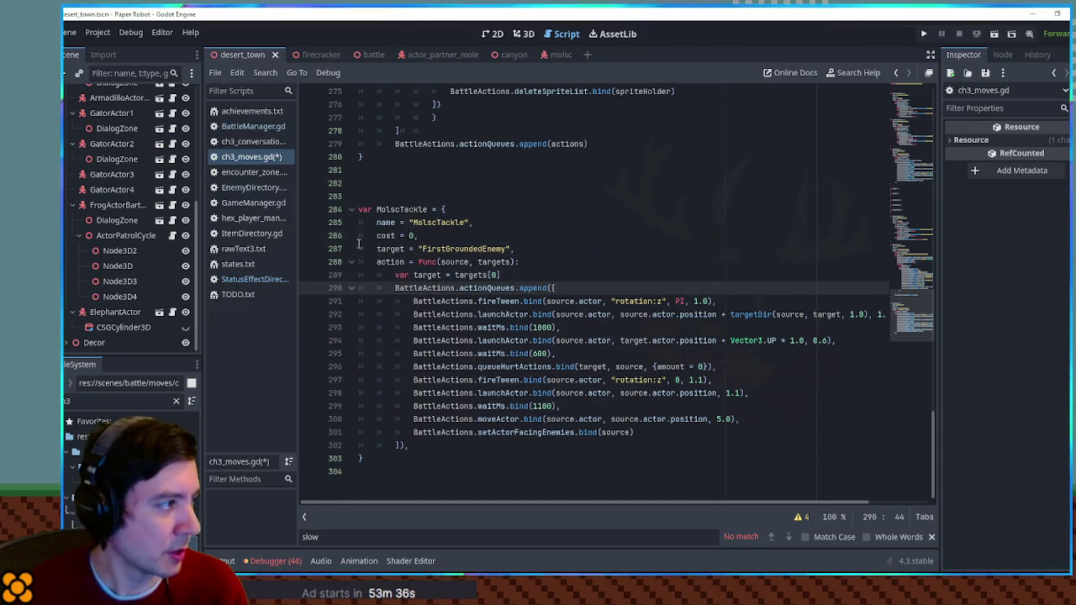
pyautogui.click(135, 400)
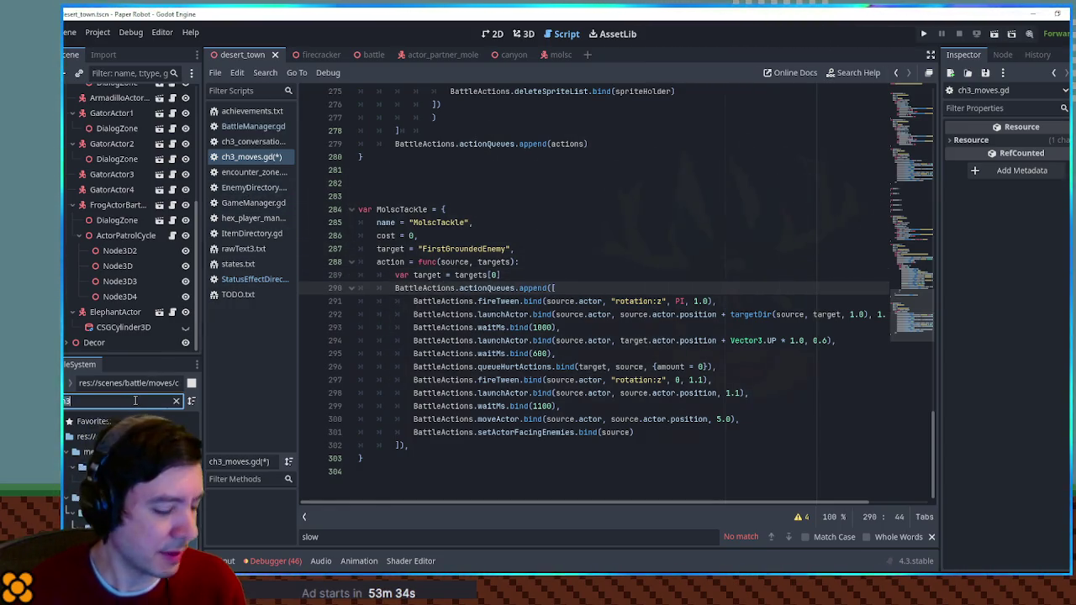
pyautogui.write('do mo')
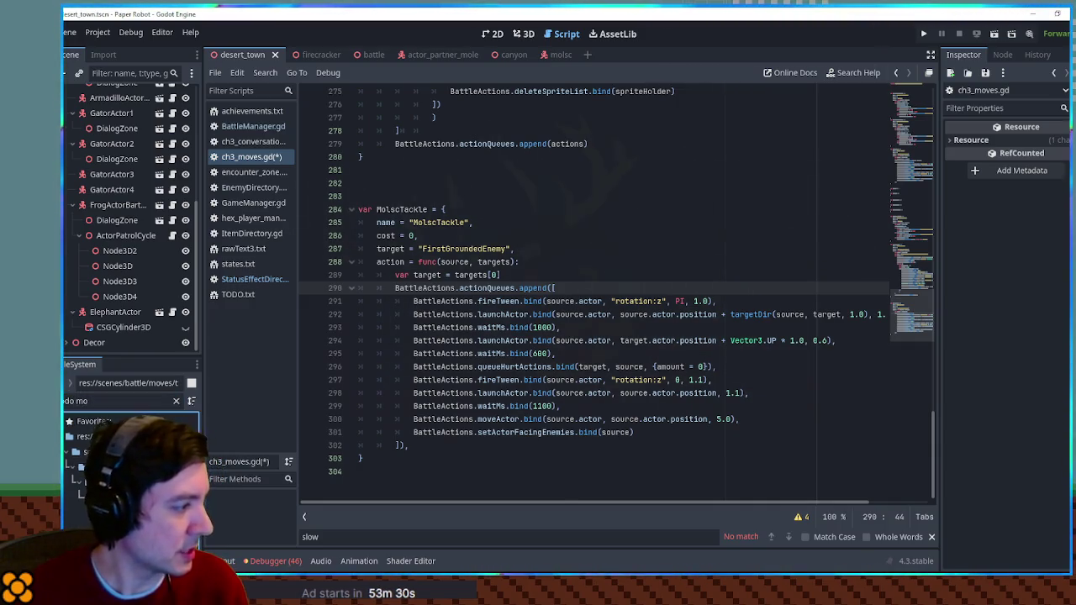
pyautogui.doubleClick(117, 497)
pyautogui.scroll(-5, 925, 286)
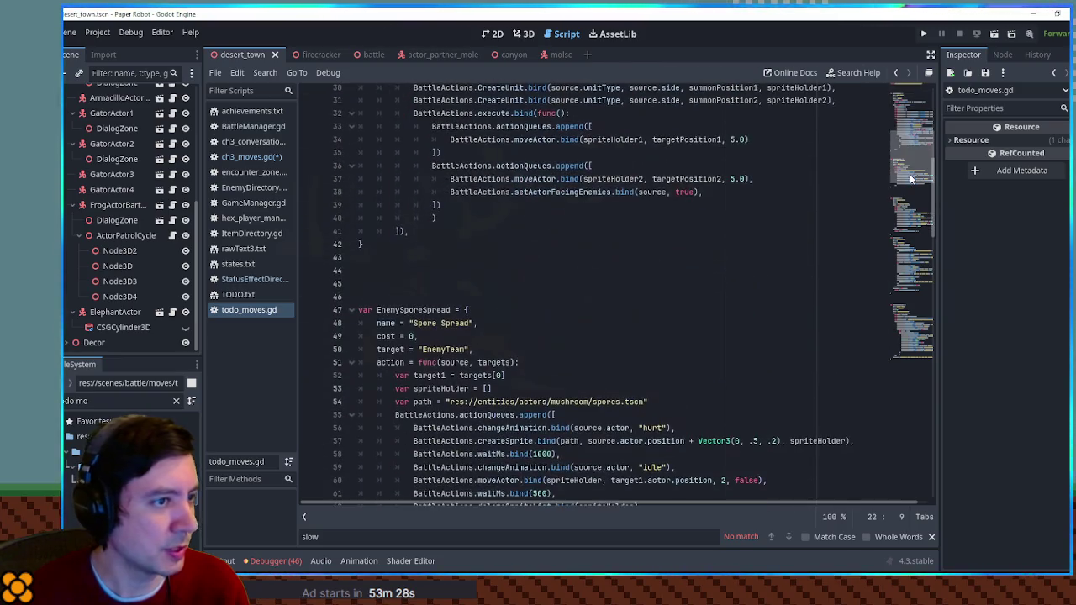
pyautogui.scroll(-5, 911, 244)
pyautogui.scroll(-10, 910, 244)
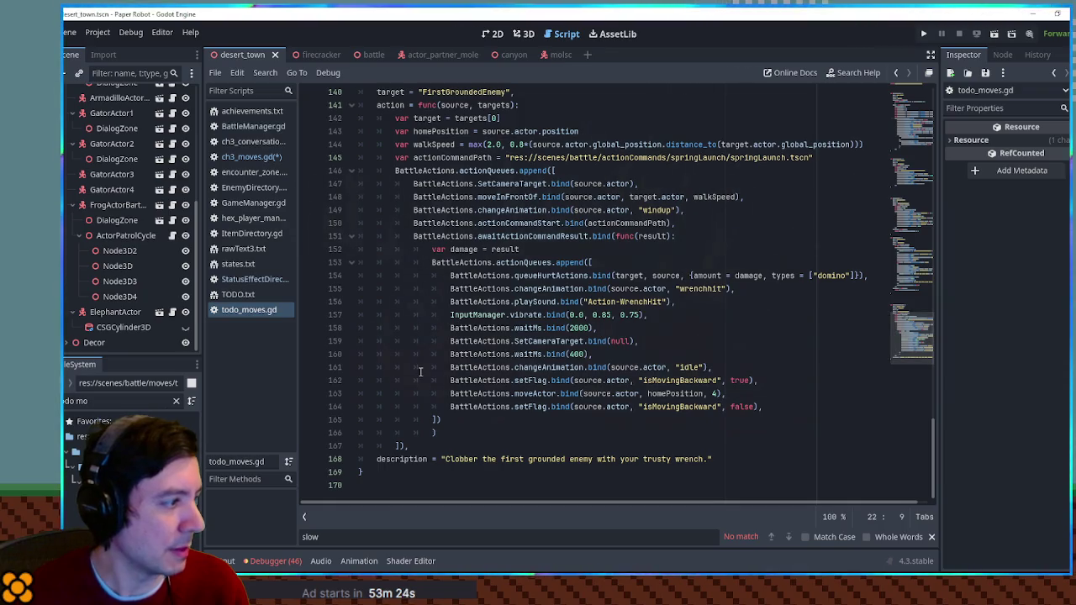
pyautogui.click(176, 401)
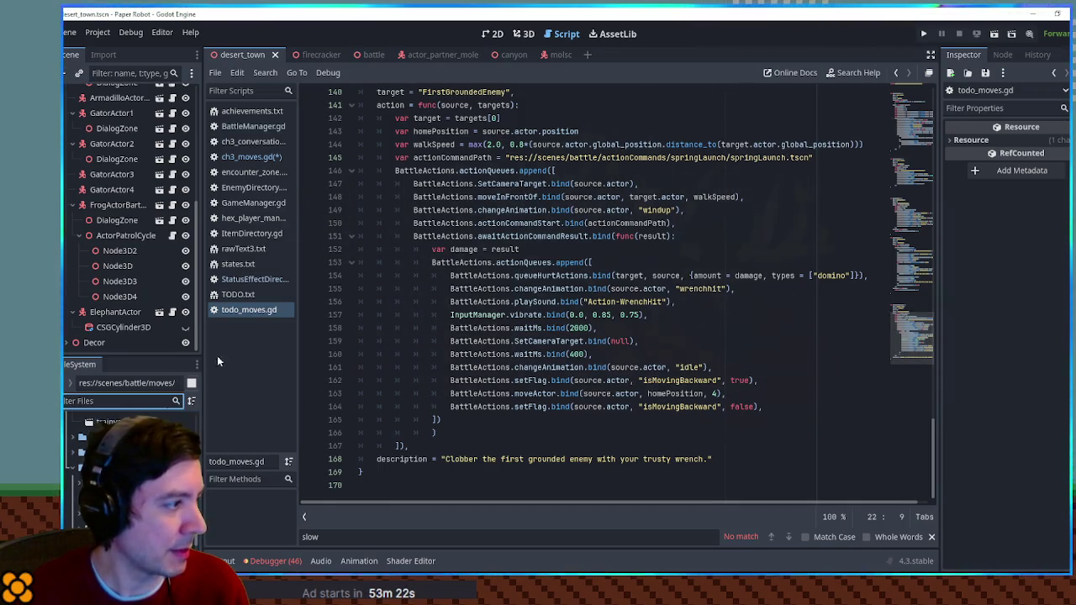
pyautogui.middleClick(249, 309)
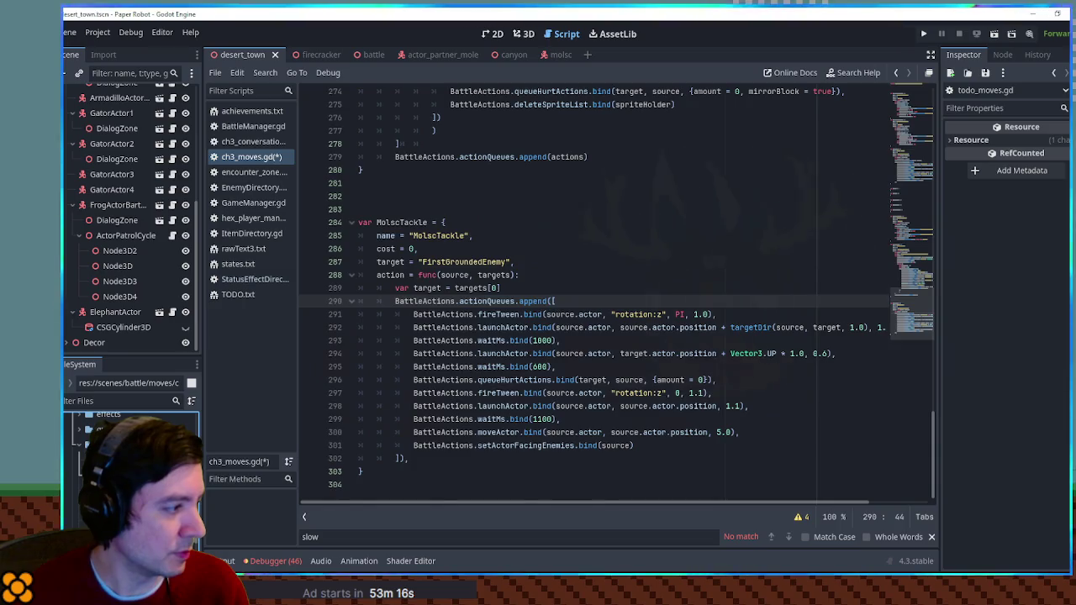
# Copy the EnemyHop action steps from ch0_moves.gd into MolscTackle in ch3_moves.gd
pyautogui.doubleClick(118, 429)
pyautogui.click(421, 183)
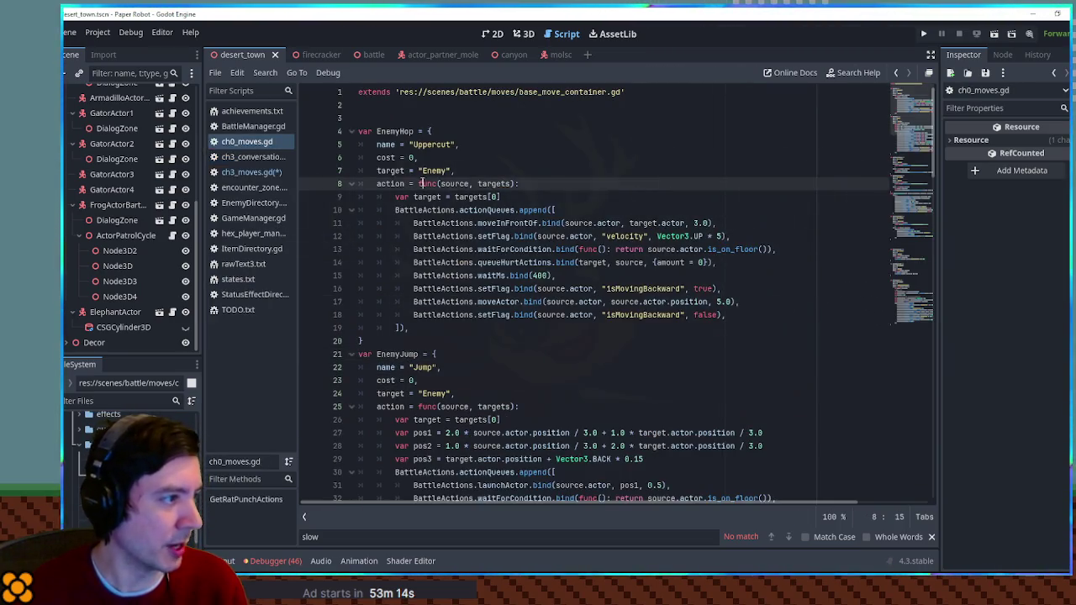
pyautogui.doubleClick(395, 131)
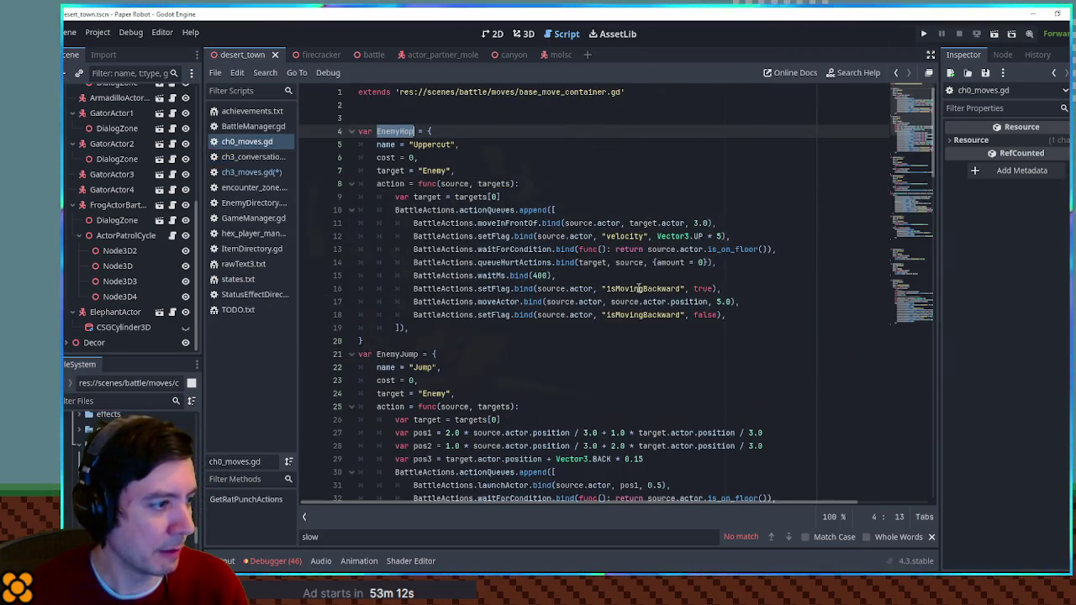
pyautogui.moveTo(740, 319)
pyautogui.mouseDown()
pyautogui.moveTo(555, 277)
pyautogui.moveTo(560, 210)
pyautogui.mouseUp()
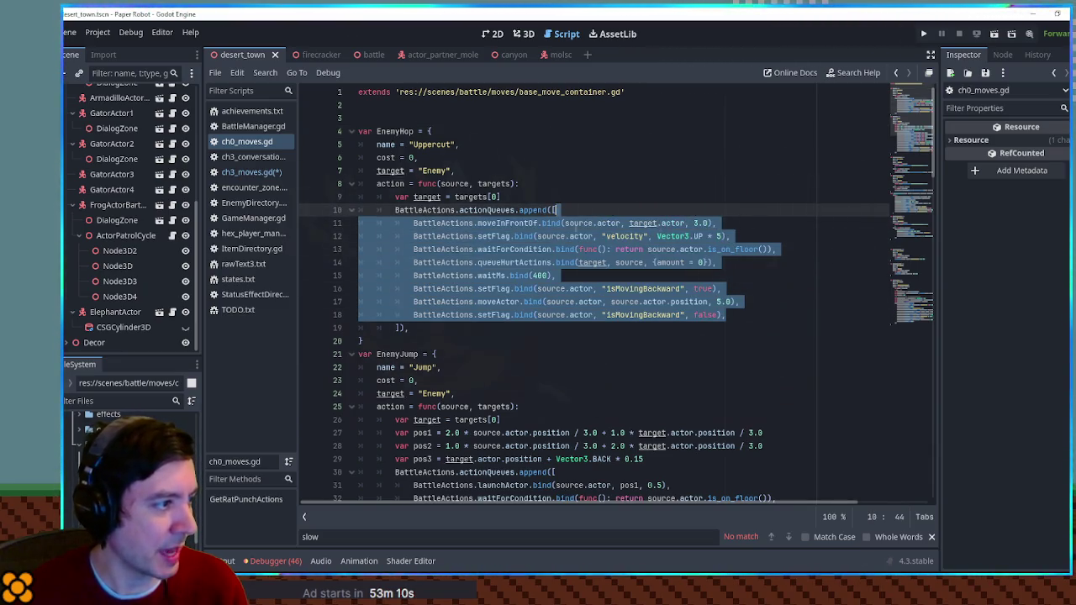
pyautogui.click(246, 172)
pyautogui.moveTo(648, 445)
pyautogui.mouseDown()
pyautogui.moveTo(706, 316)
pyautogui.moveTo(654, 308)
pyautogui.mouseUp()
pyautogui.write('BattleActions.moveInFrontOf.bind(source.actor, target.actor, 3.0), \t\t\tBattleActions.setFlag.bind(source.actor, "velocity", Vector3.UP * 5), \t\t\tBattleActions.waitForCondition.bind(func(): return source.actor.is_on_floor()), \t\t\tBattleActions.queueHurtActions.bind(target, source, {amount = 0}), \t\t\tBattleActions.waitMs.bind(400), \t\t\tBattleActions.setFlag.bind(source.actor, "isMovingBackward", true), \t\t\tBattleActions.moveActor.bind(source.actor, source.actor.position, 5.0), \t\t\tBattleActions.setFlag.bind(source.actor, "isMovingBackward", false)')
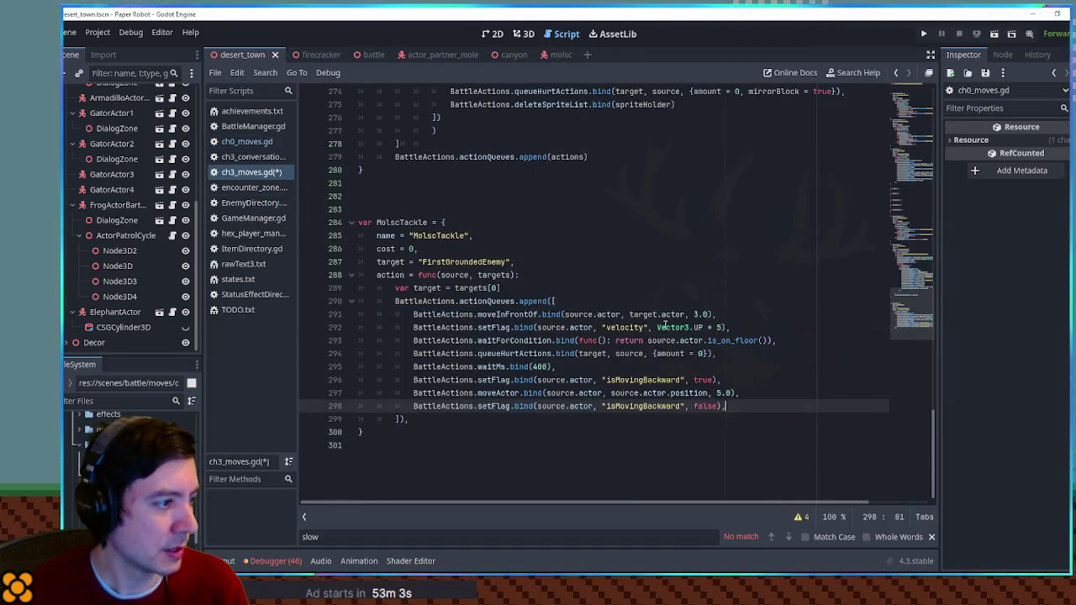
# Delete the setFlag velocity line from the MolscTackle steps
pyautogui.click(539, 316)
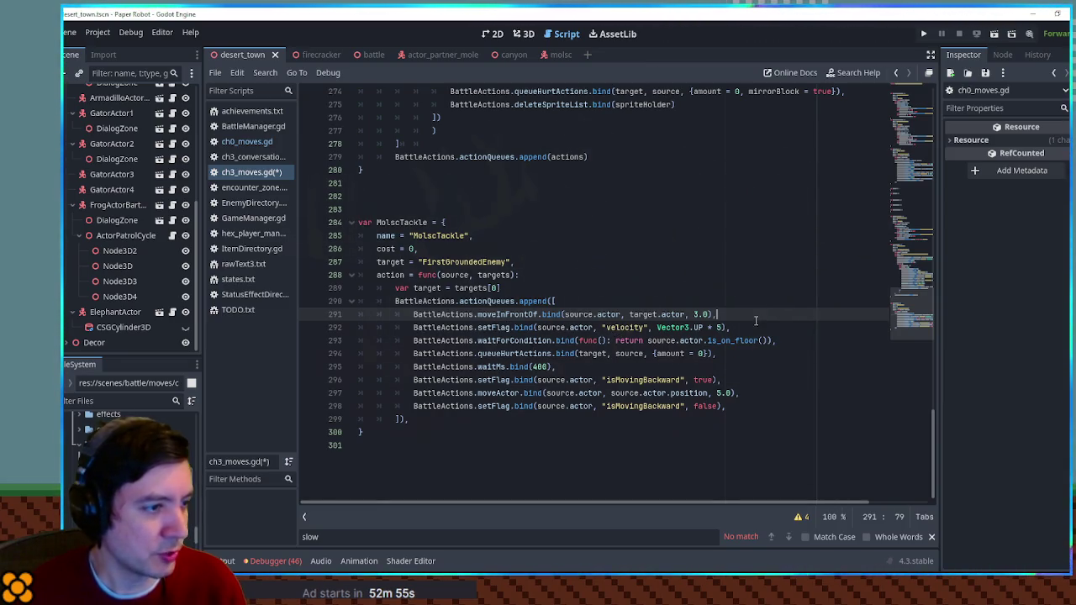
pyautogui.moveTo(415, 330); pyautogui.dragTo(730, 329)
pyautogui.press('Delete')
pyautogui.scroll(6, 728, 271)
pyautogui.scroll(2, 728, 270)
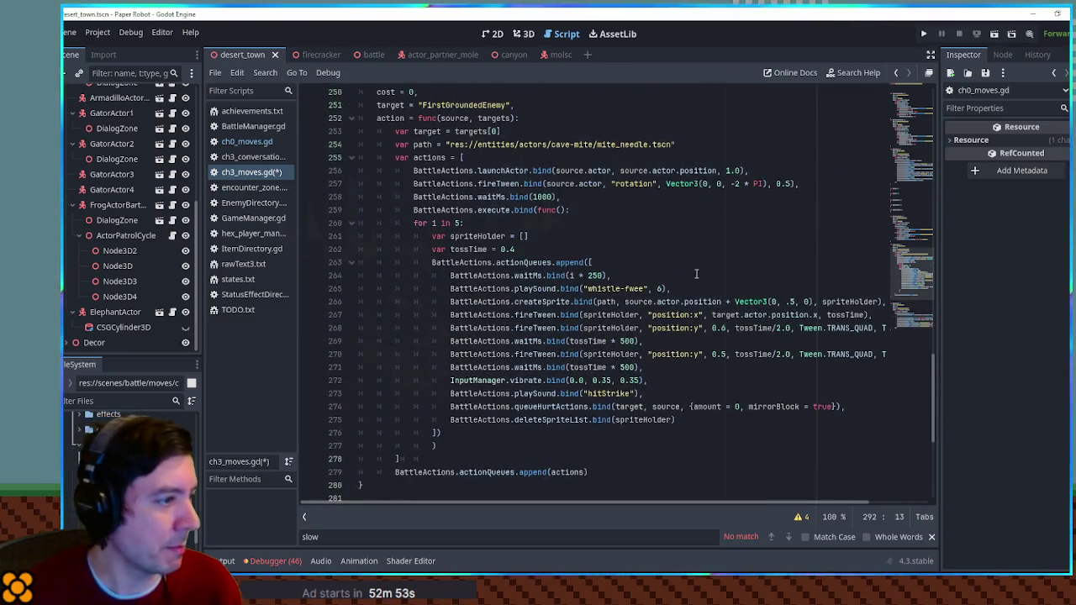
pyautogui.scroll(10, 598, 239)
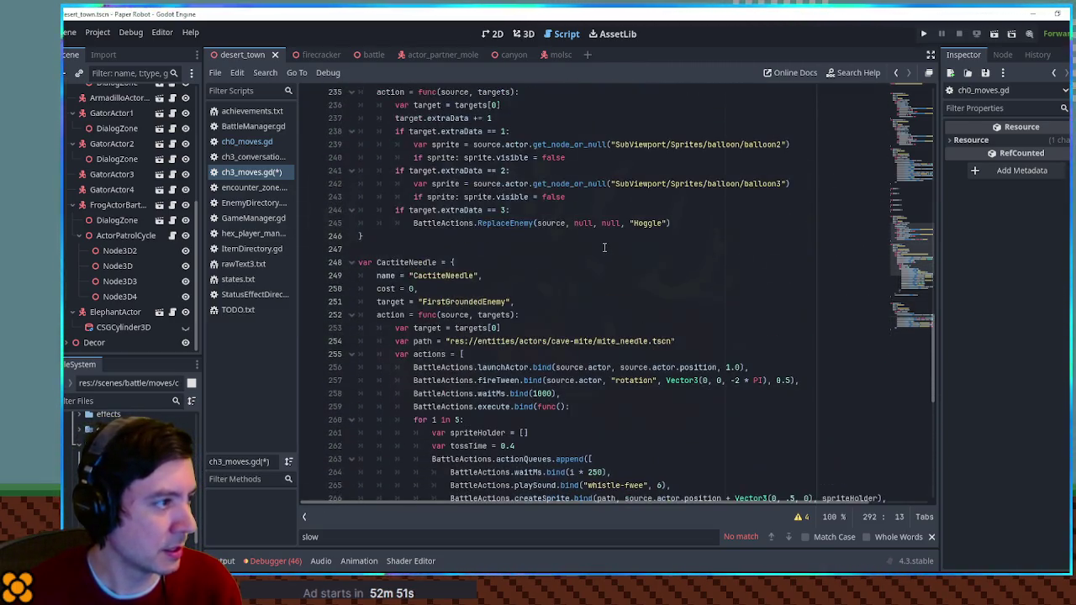
pyautogui.scroll(-8, 600, 243)
# Search for 'anim' and add a changeAnimation attack step after moveInFrontOf
pyautogui.hotkey('ctrl', 'f')
pyautogui.write('anim')
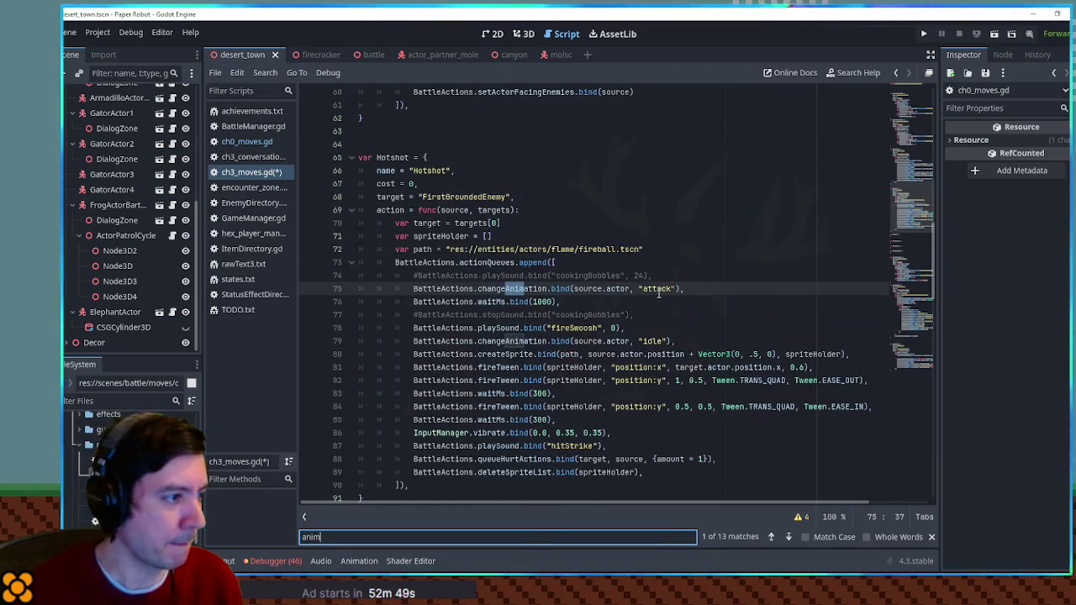
pyautogui.scroll(-20, 765, 269)
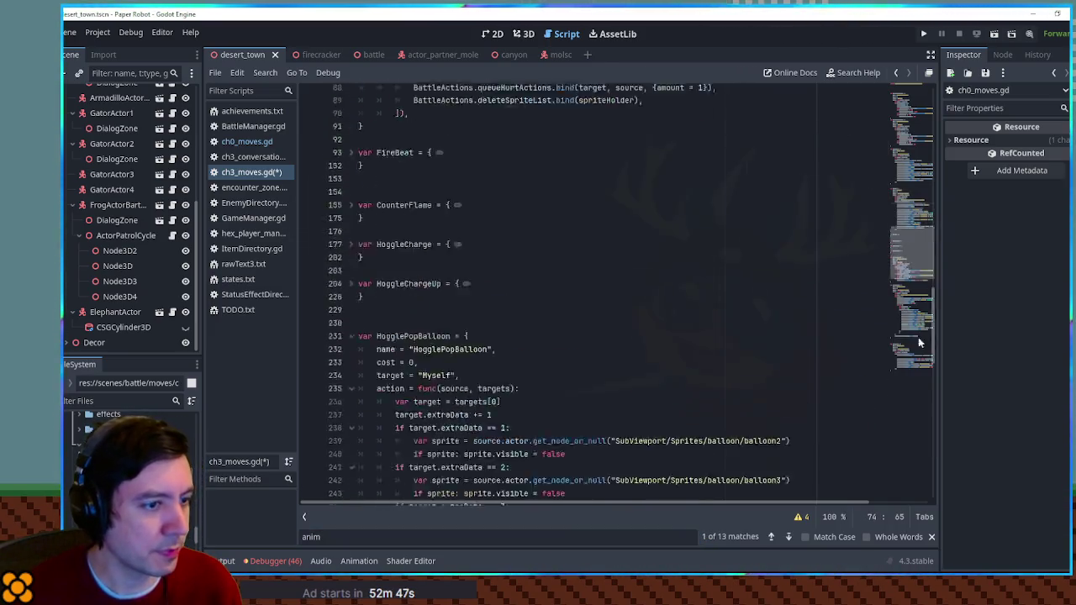
pyautogui.click(732, 356)
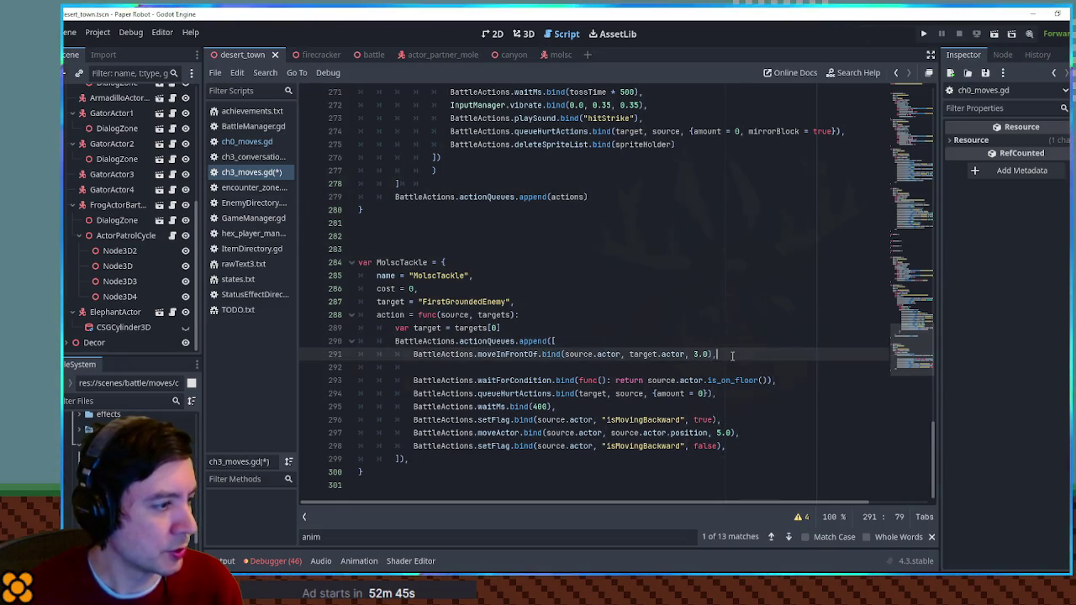
pyautogui.press('Return')
pyautogui.write('BattleActions.changeAnimation.bind(source.actor, "attack"),')
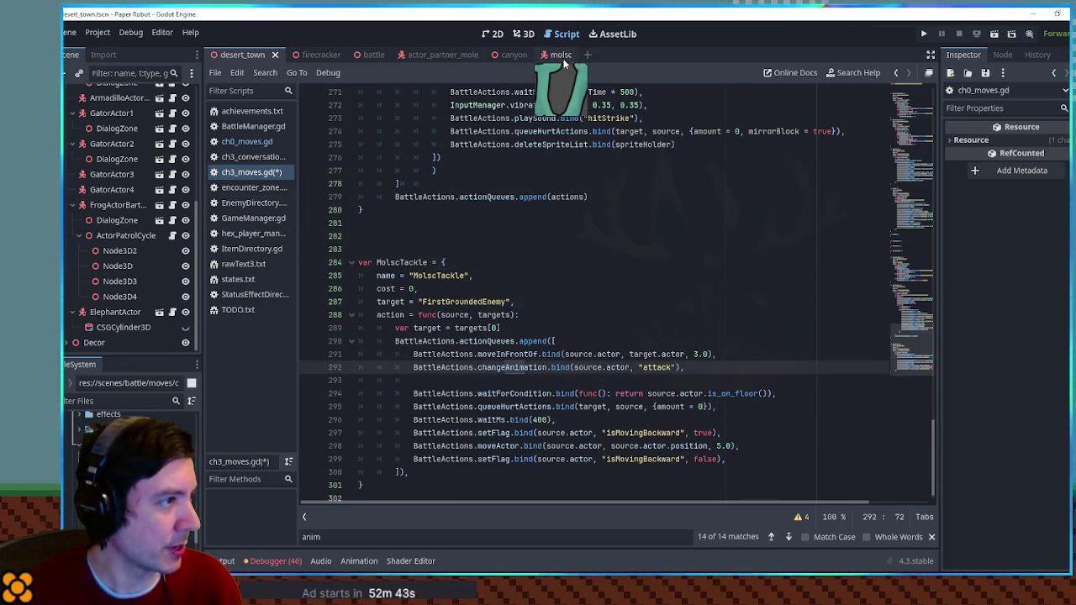
# Check which animations the Molsc AnimationPlayer has in the molsc scene
pyautogui.click(560, 54)
pyautogui.click(113, 185)
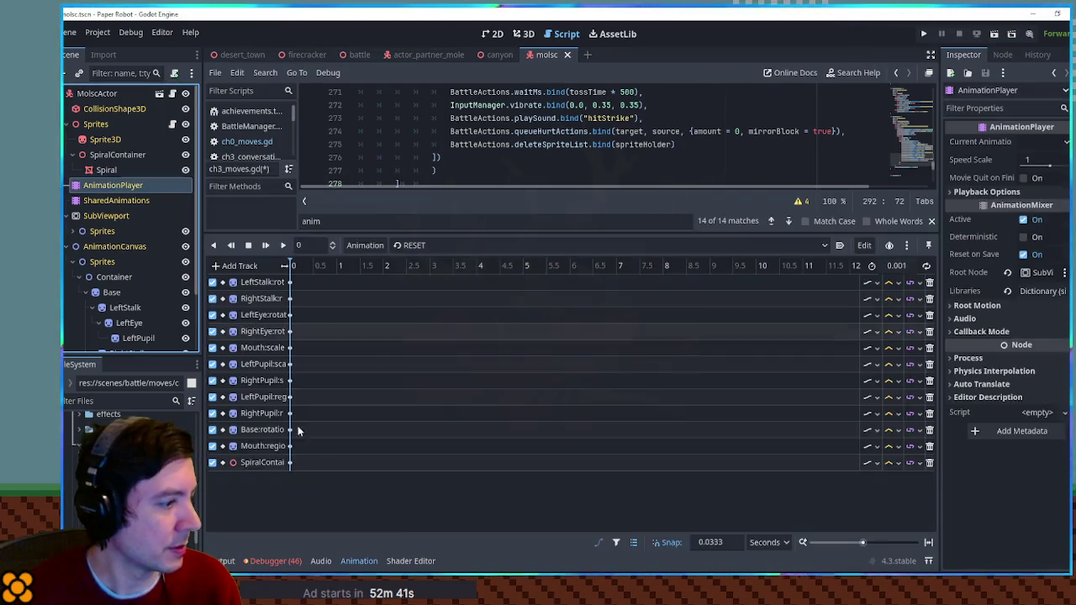
pyautogui.click(412, 246)
pyautogui.click(426, 246)
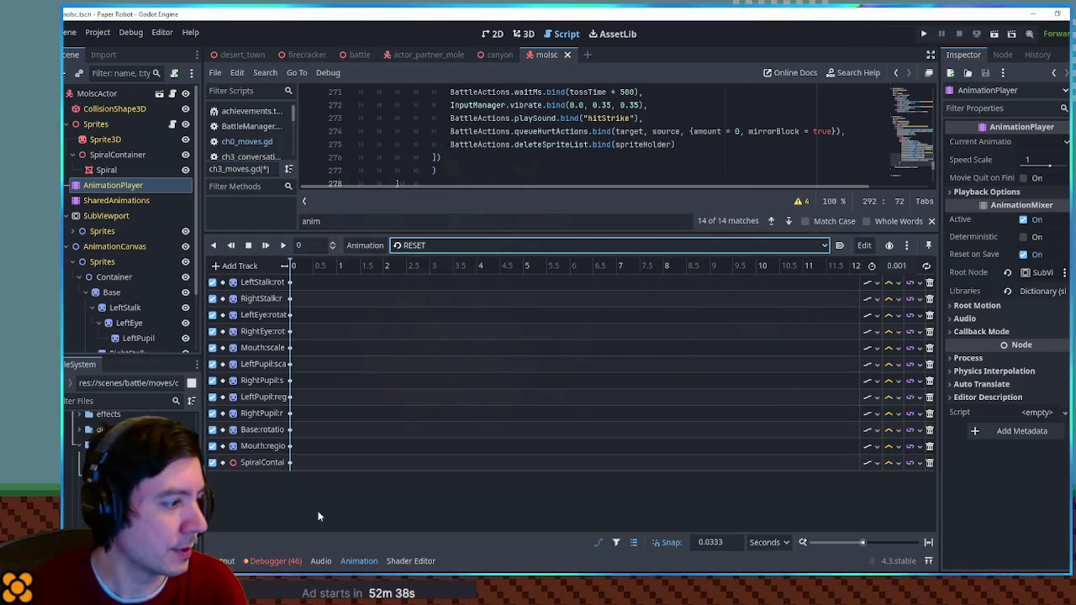
pyautogui.click(359, 561)
pyautogui.scroll(5, 605, 341)
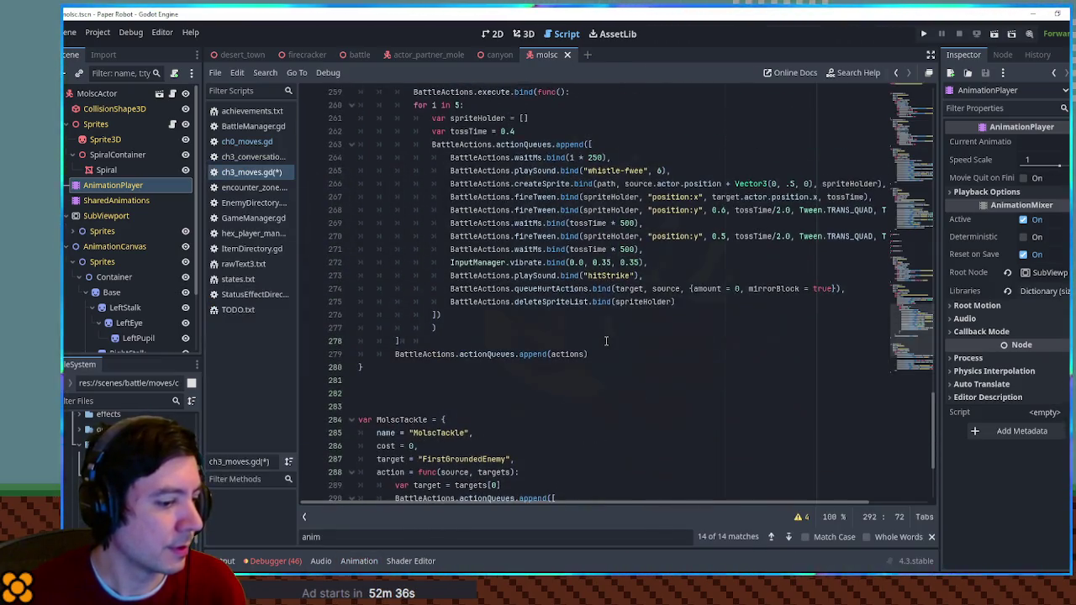
pyautogui.scroll(3, 673, 328)
pyautogui.scroll(-3, 741, 313)
pyautogui.scroll(-3, 742, 313)
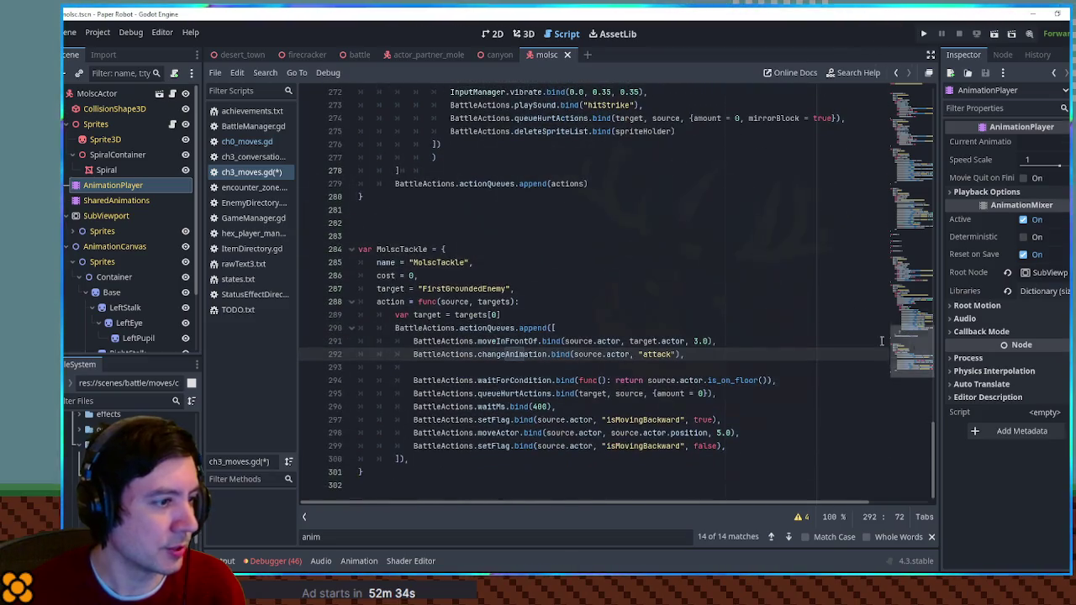
# Replace the waitForCondition line with a 400 ms wait after the attack animation
pyautogui.press('Return')
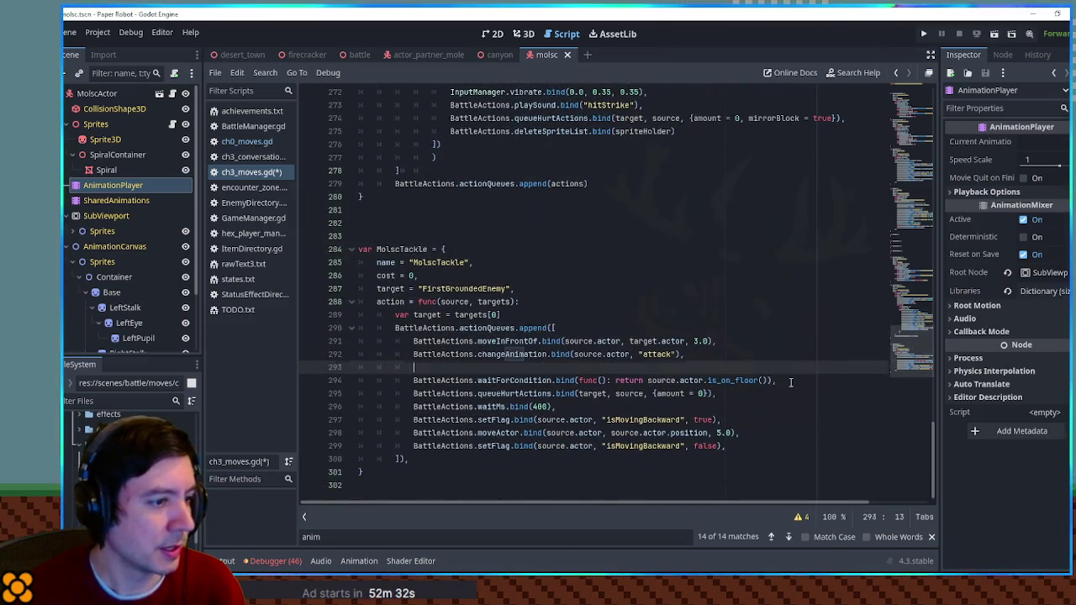
pyautogui.hotkey('shift', 'Down')
pyautogui.hotkey('shift', 'End')
pyautogui.press('Delete')
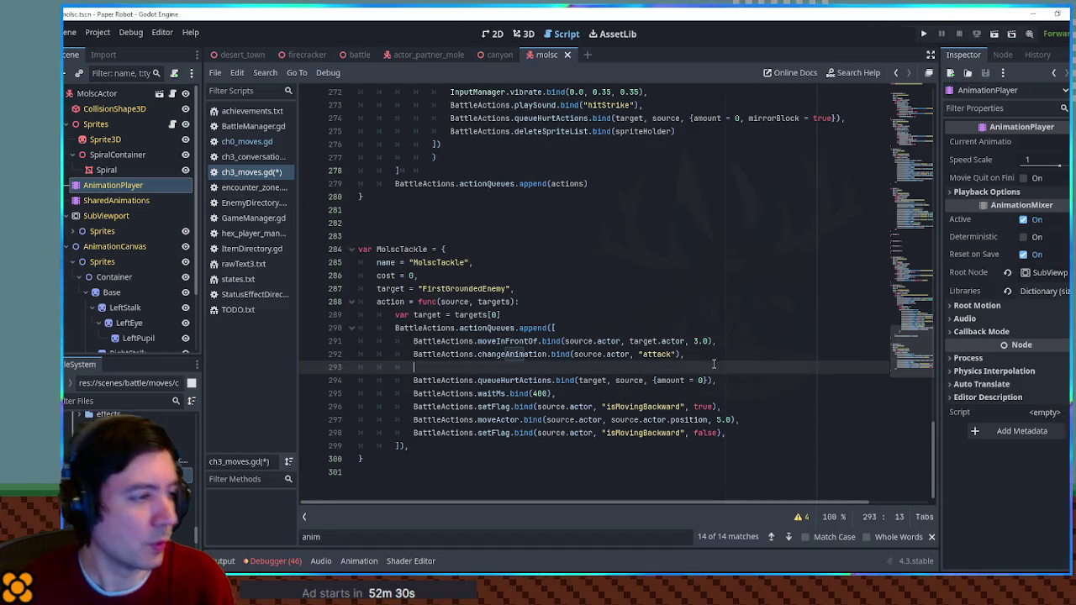
pyautogui.press('Down')
pyautogui.press('Down')
pyautogui.press('End')
pyautogui.hotkey('shift', 'Up')
pyautogui.hotkey('shift', 'End')
pyautogui.hotkey('ctrl', 'c')
pyautogui.click(704, 357)
pyautogui.hotkey('ctrl', 'v')
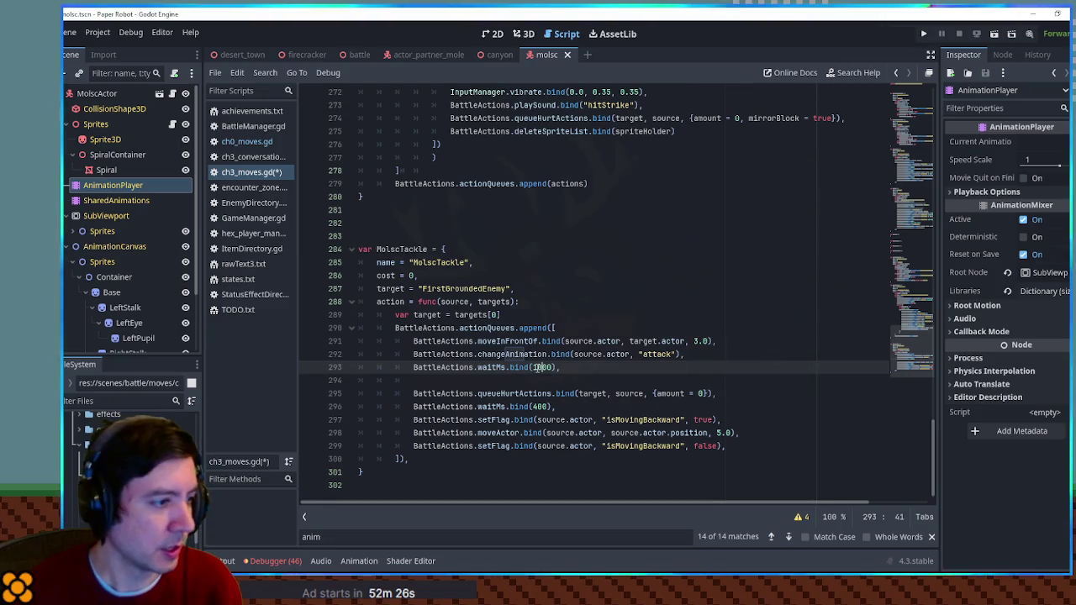
# Put a 1000 ms wait after queueHurtActions and remove the old 400 ms wait and empty lines
pyautogui.press('Down')
pyautogui.hotkey('shift', 'Down')
pyautogui.press('Delete')
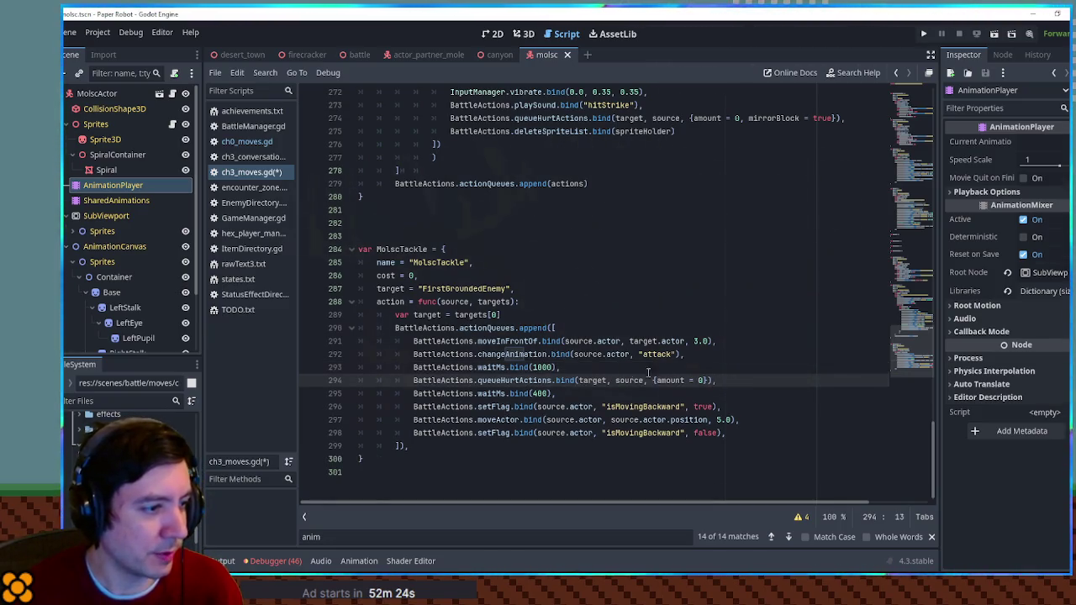
pyautogui.moveTo(693, 373); pyautogui.dragTo(723, 358)
pyautogui.hotkey('ctrl', 'c')
pyautogui.click(737, 380)
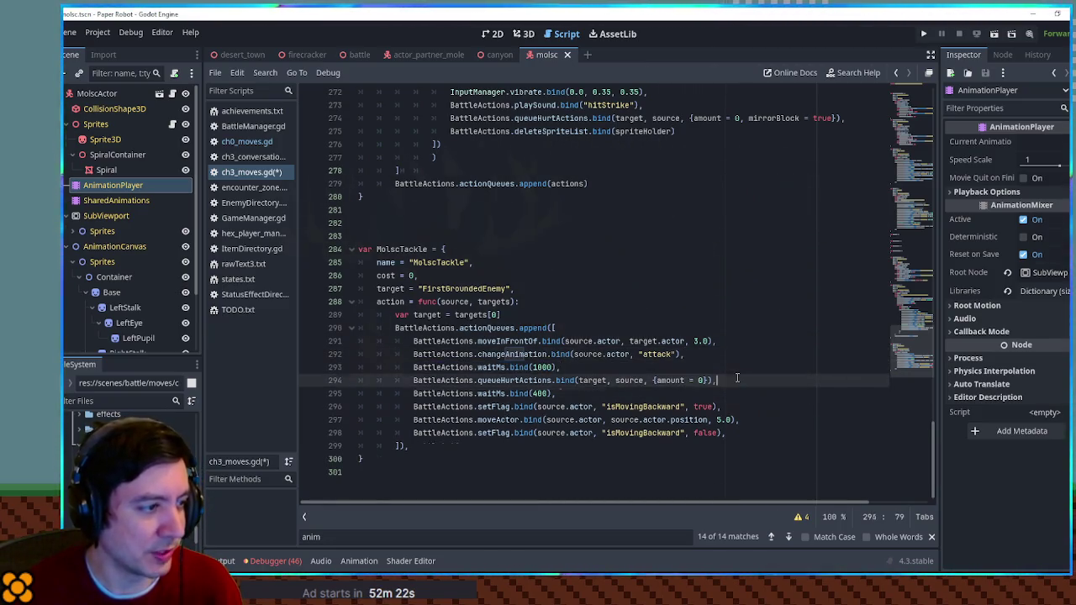
pyautogui.hotkey('ctrl', 'v')
pyautogui.click(554, 410)
pyautogui.hotkey('shift', 'Home')
pyautogui.press('BackSpace')
pyautogui.hotkey('shift', 'Home')
pyautogui.press('BackSpace')
pyautogui.press('BackSpace')
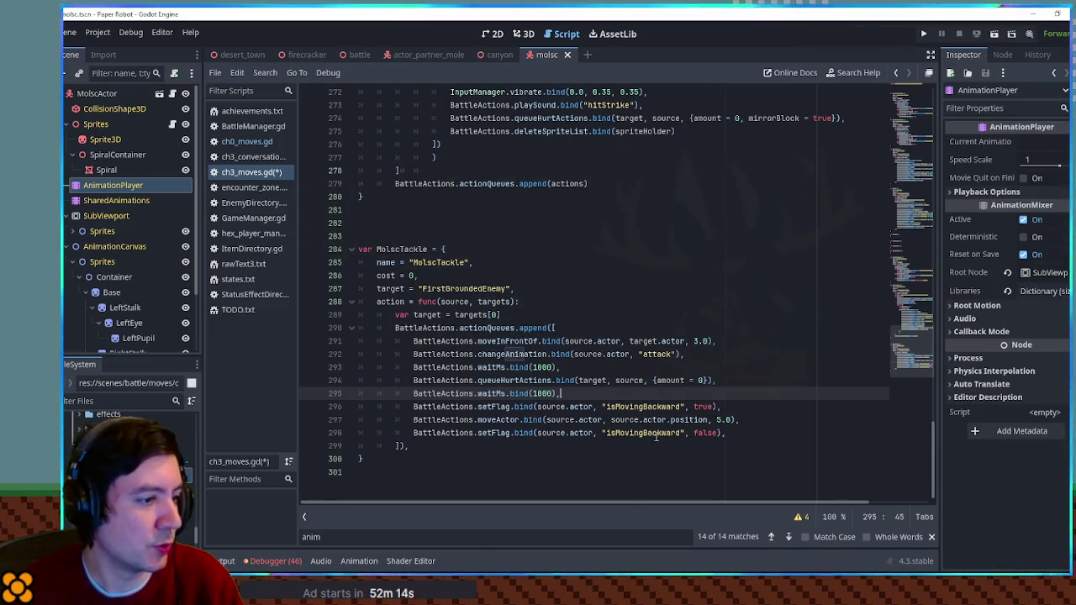
# Save ch3_moves.gd, select the MolscTackle name, and open EnemyDirectory.gd at the Molsc entry
pyautogui.moveTo(401, 249); pyautogui.dragTo(409, 445)
pyautogui.click(591, 433)
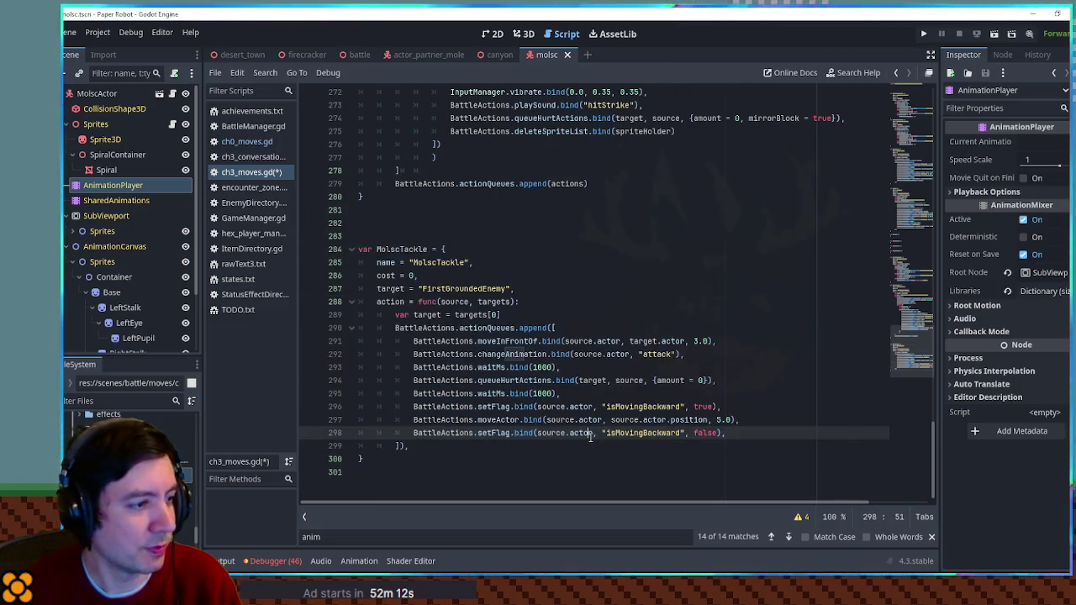
pyautogui.click(726, 364)
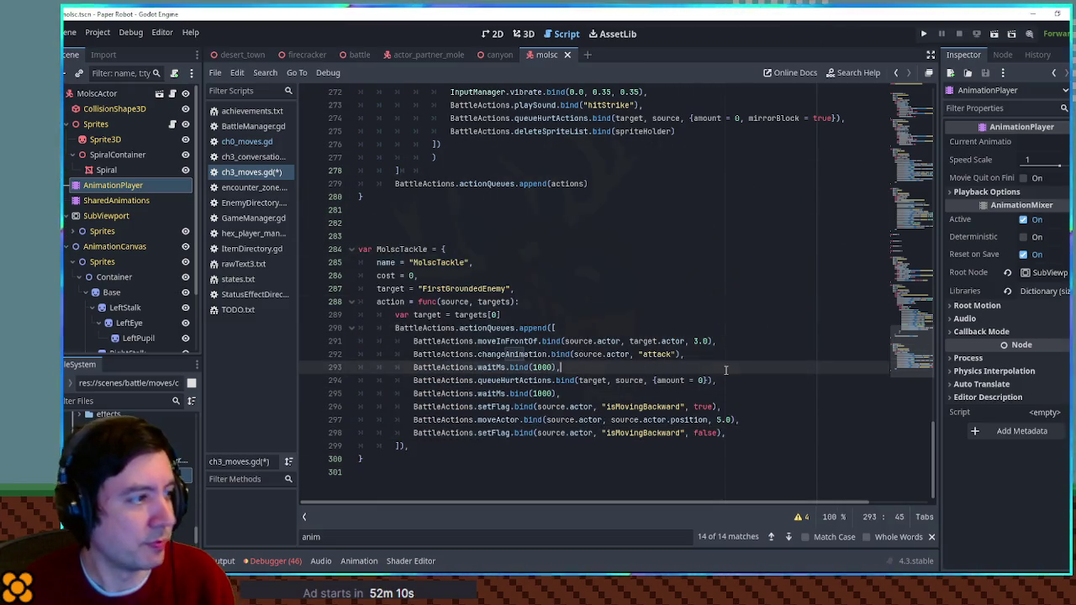
pyautogui.hotkey('ctrl', 's')
pyautogui.doubleClick(412, 248)
pyautogui.click(282, 204)
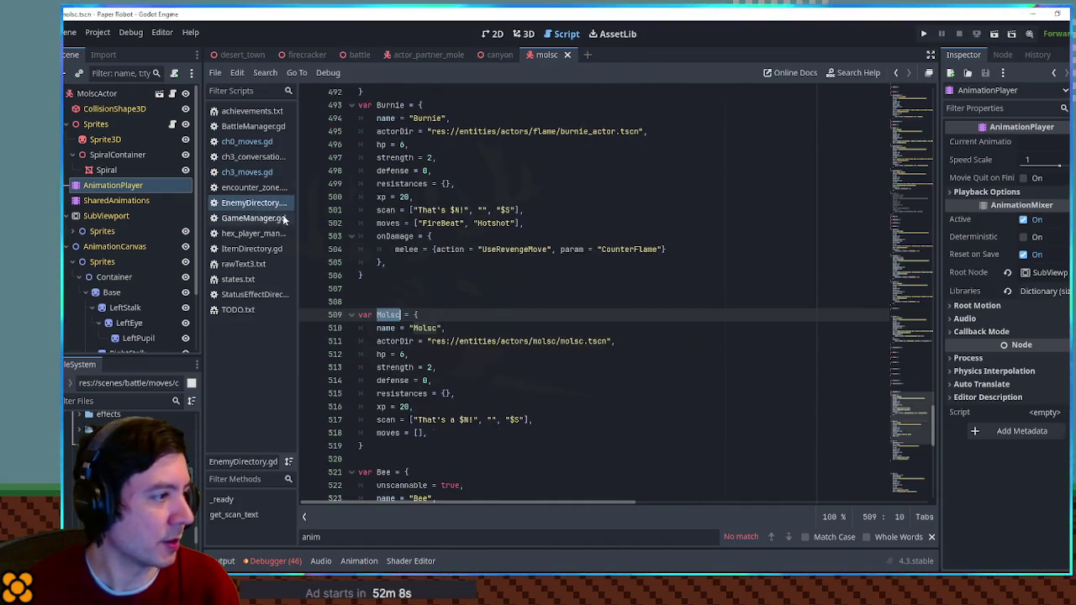
# Add "MolscTackle" to Molsc's moves list on line 518 and run the battle scene with F6
pyautogui.click(417, 432)
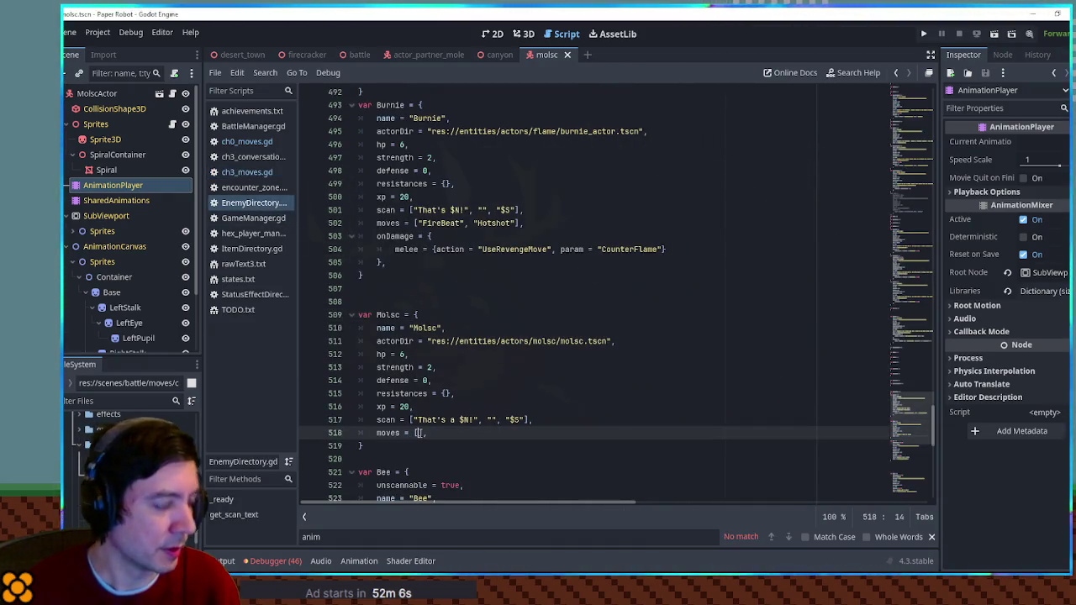
pyautogui.write('"')
pyautogui.hotkey('ctrl', 'v')
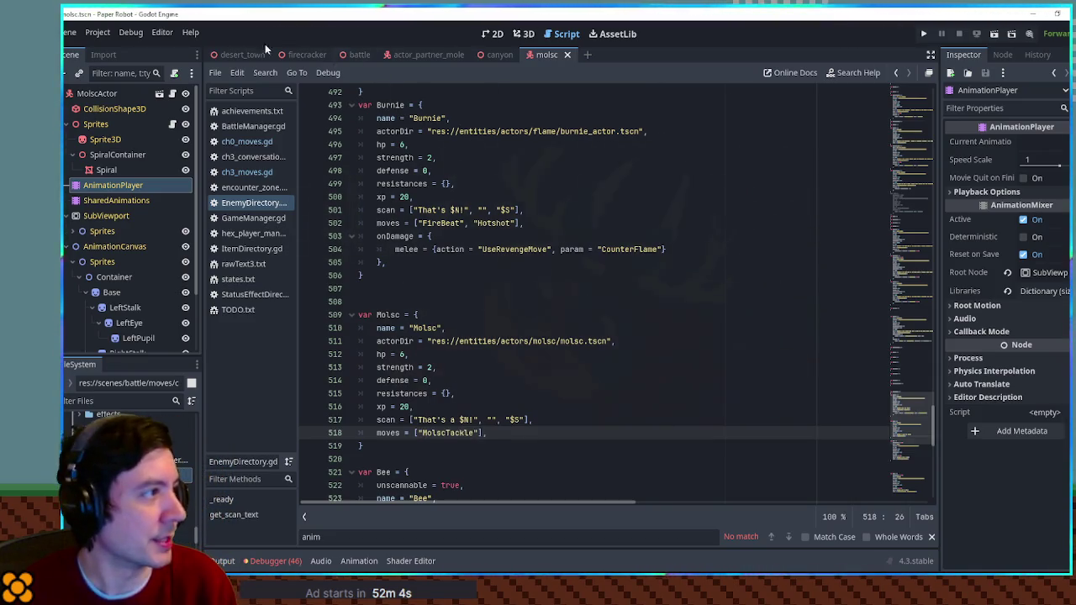
pyautogui.click(358, 55)
pyautogui.press('F6')
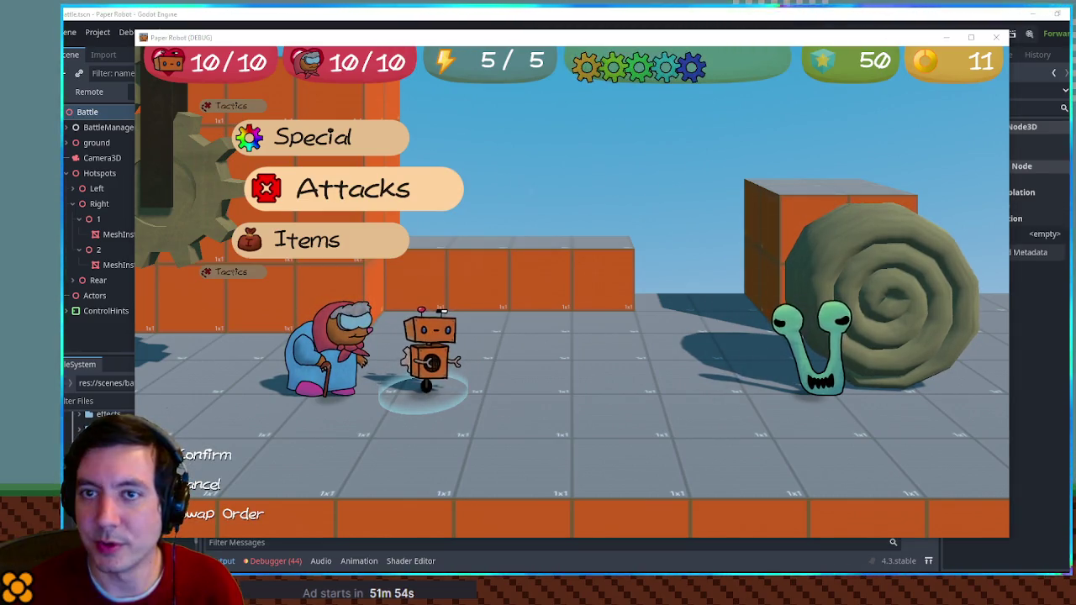
# Use Gear Spin on the snail, skip the turn to watch its tackle, then quit the game
pyautogui.click(433, 326)
pyautogui.press('Return')
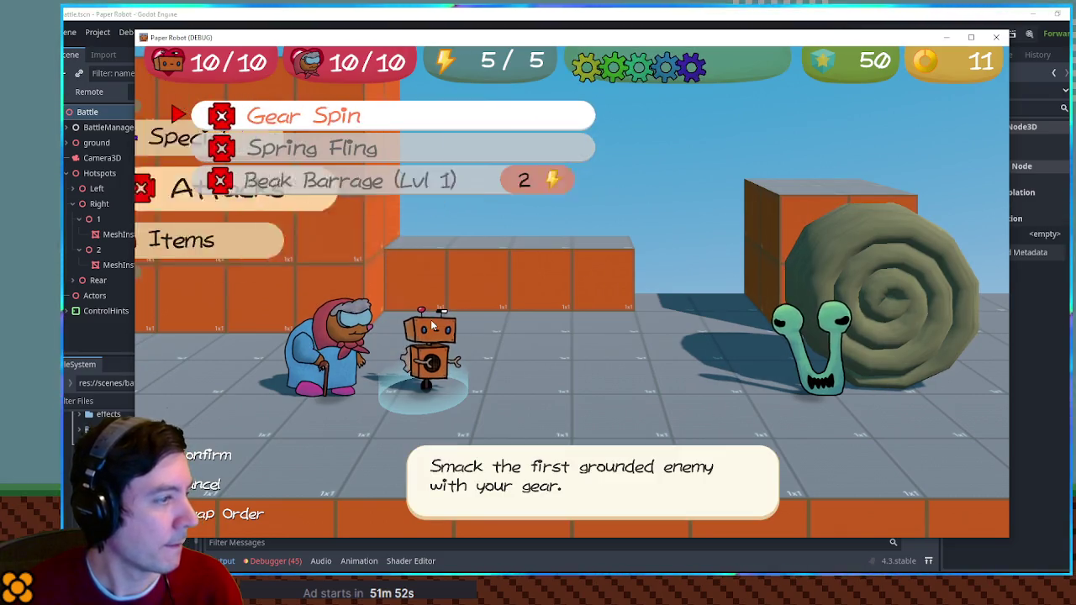
pyautogui.press('Return')
pyautogui.press('Return')
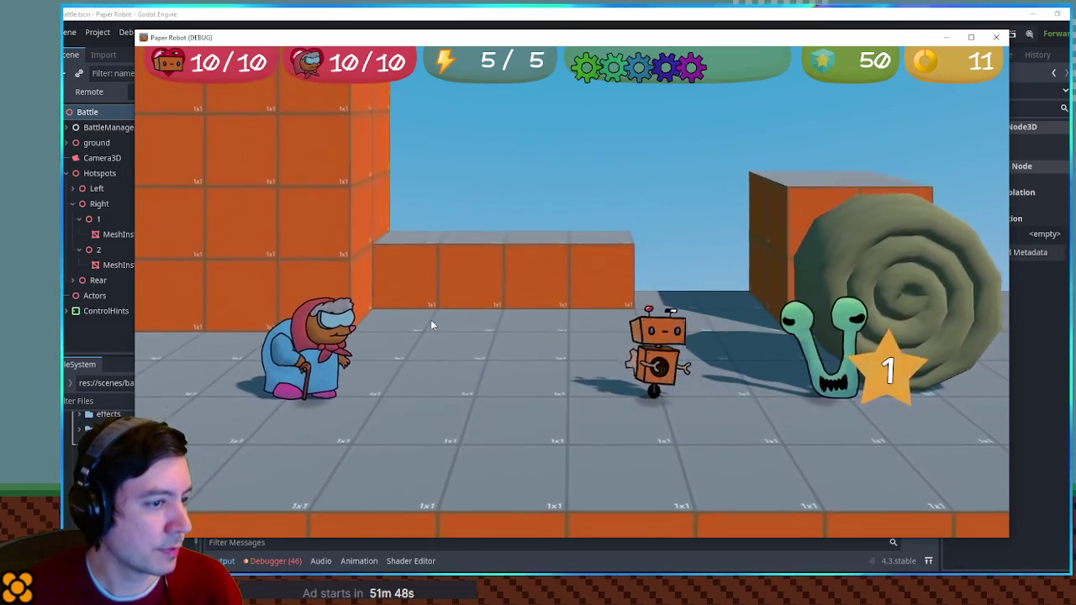
pyautogui.press('Up')
pyautogui.press('Return')
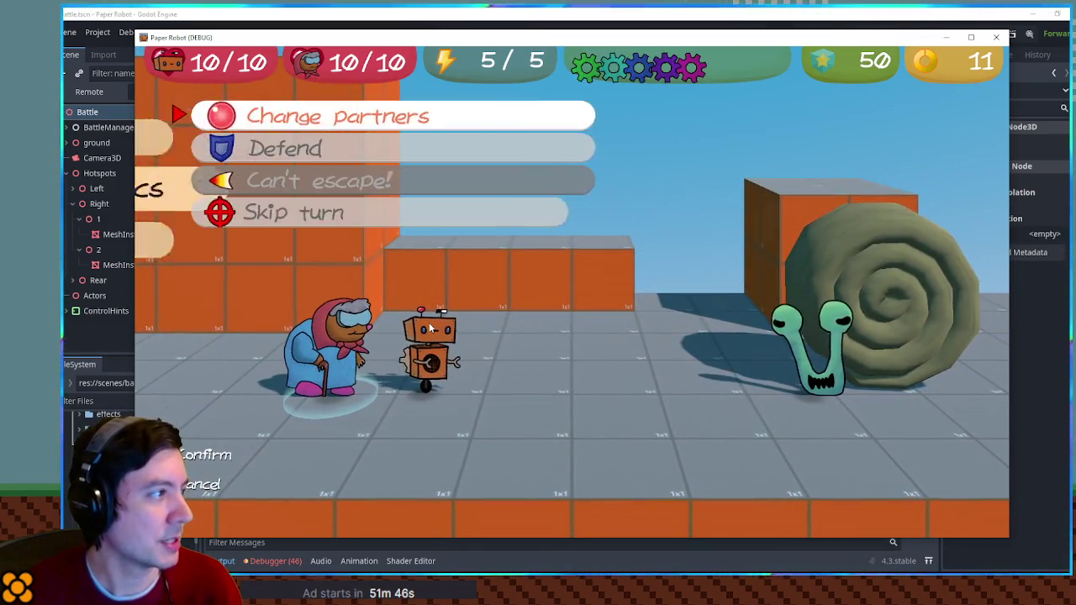
pyautogui.press('Return')
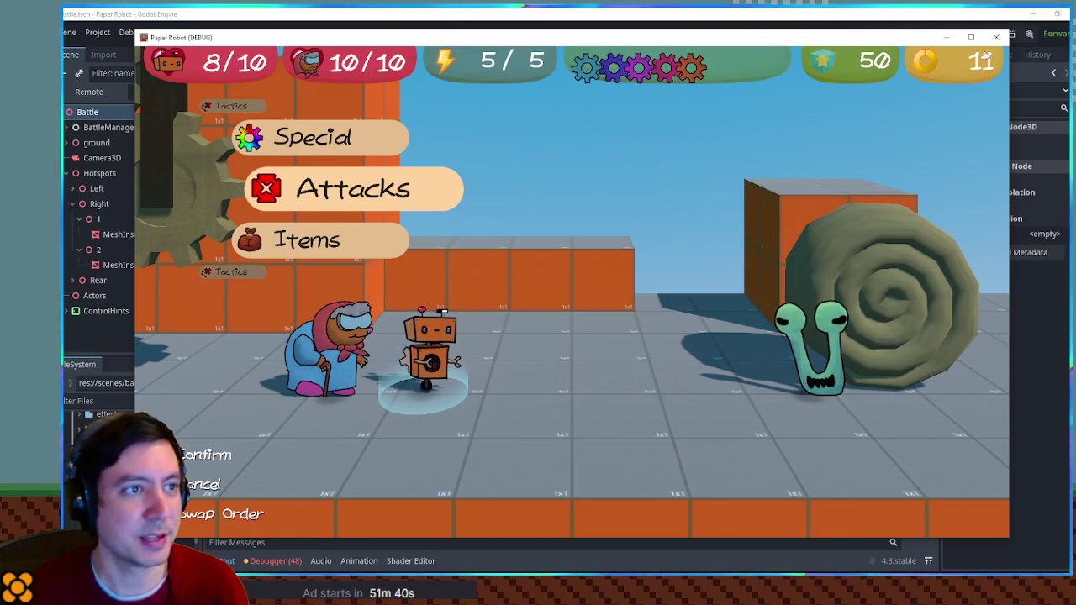
pyautogui.press('F8')
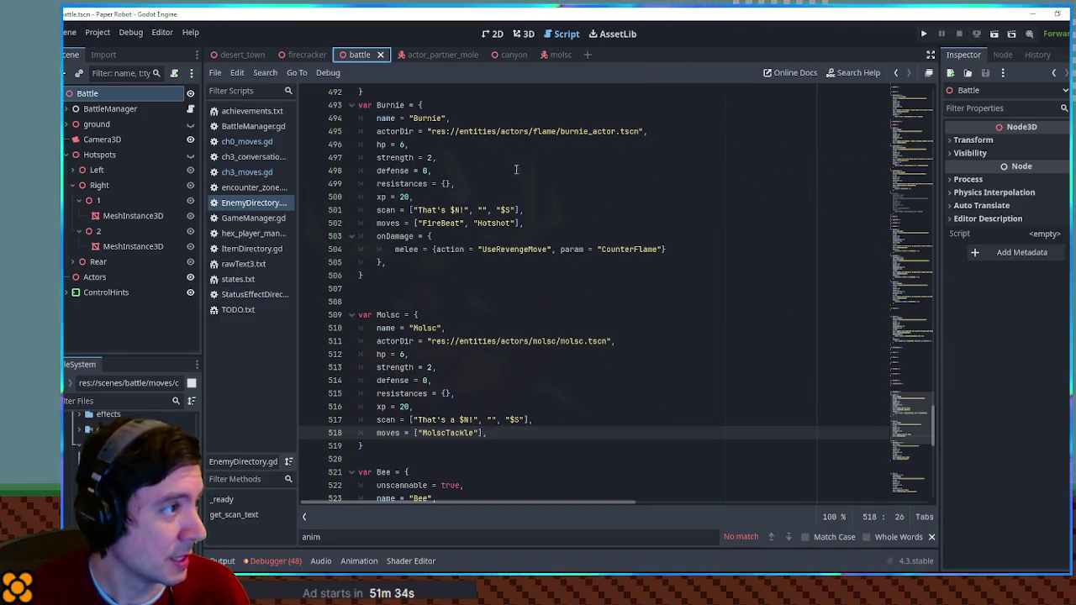
pyautogui.moveTo(555, 59)
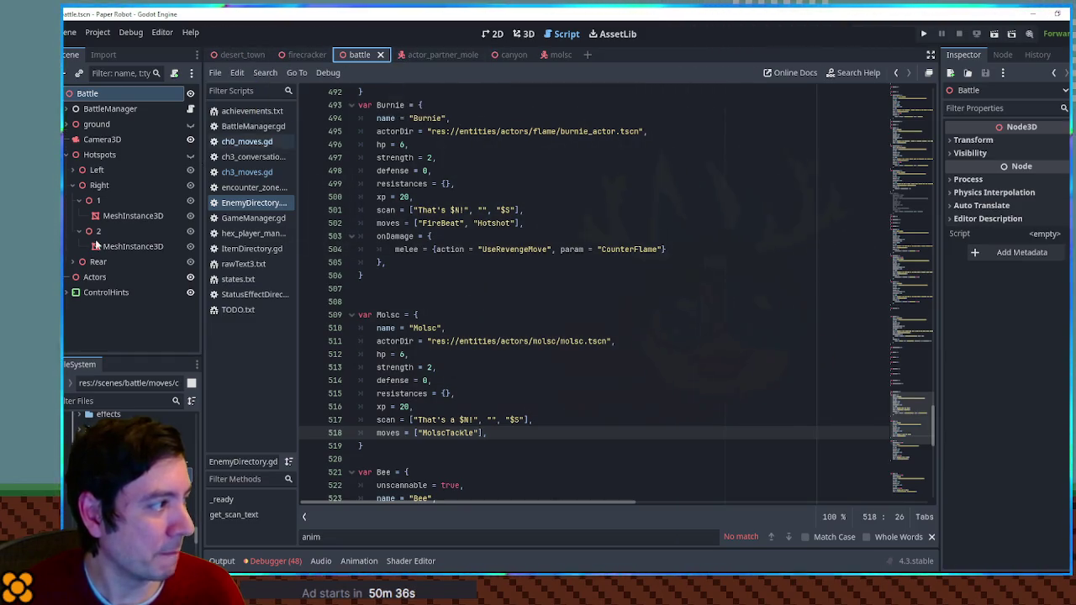
# Open player.tscn via the file filter, switch to 3D, and select SharedAnimations to show its tracks
pyautogui.click(119, 401)
pyautogui.write('player.tsc')
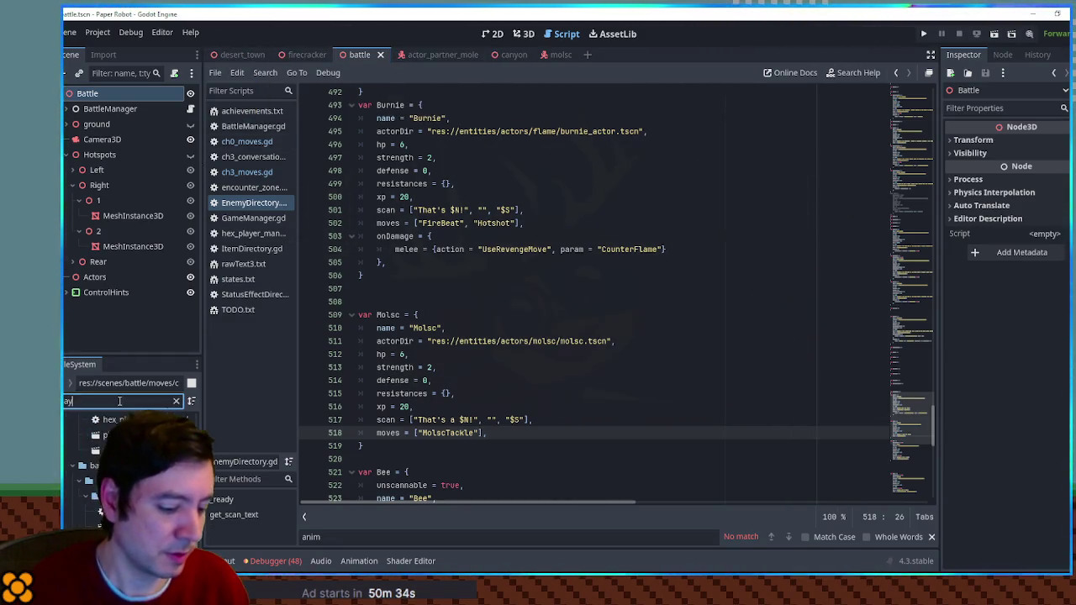
pyautogui.press('Down')
pyautogui.press('Down')
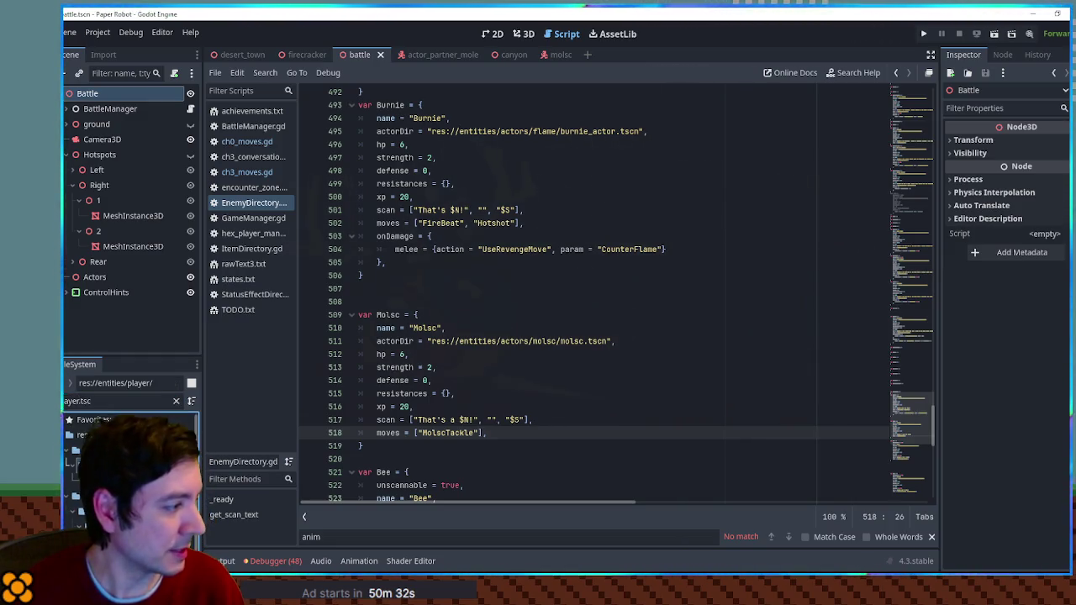
pyautogui.press('Return')
pyautogui.click(523, 34)
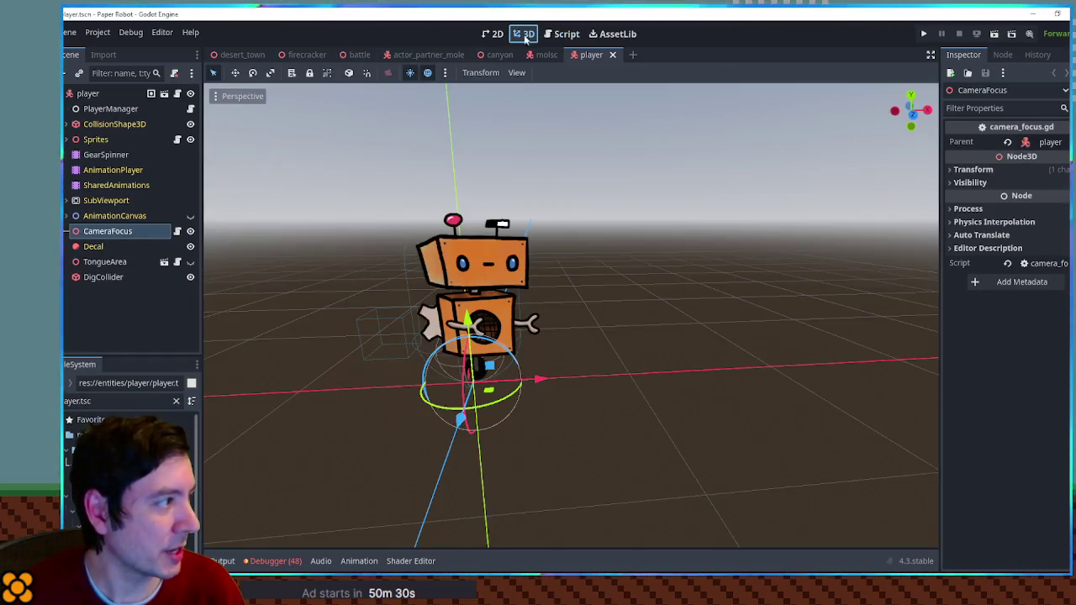
pyautogui.click(116, 186)
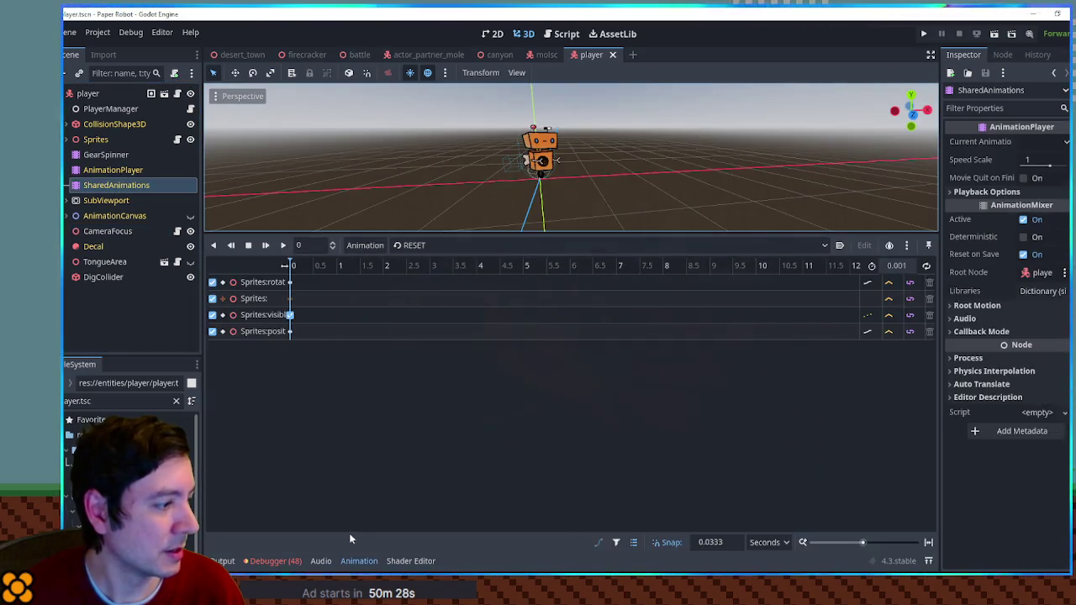
pyautogui.moveTo(292, 308)
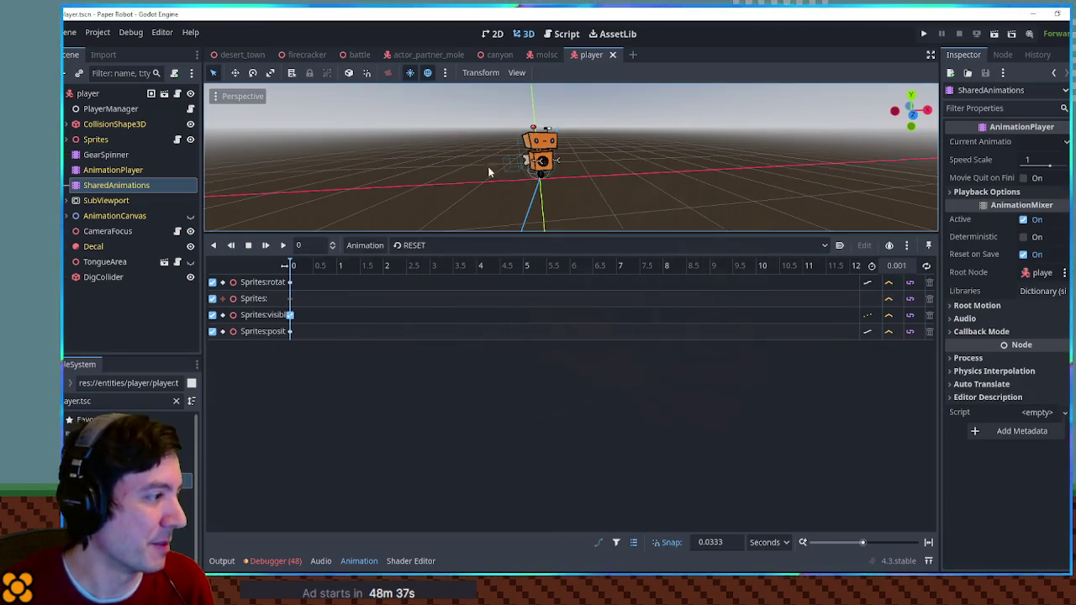
# Widen the 3D viewport and preview the robot's Sprites scale, leaving it at 0.117
pyautogui.scroll(5, 509, 161)
pyautogui.scroll(-6, 509, 161)
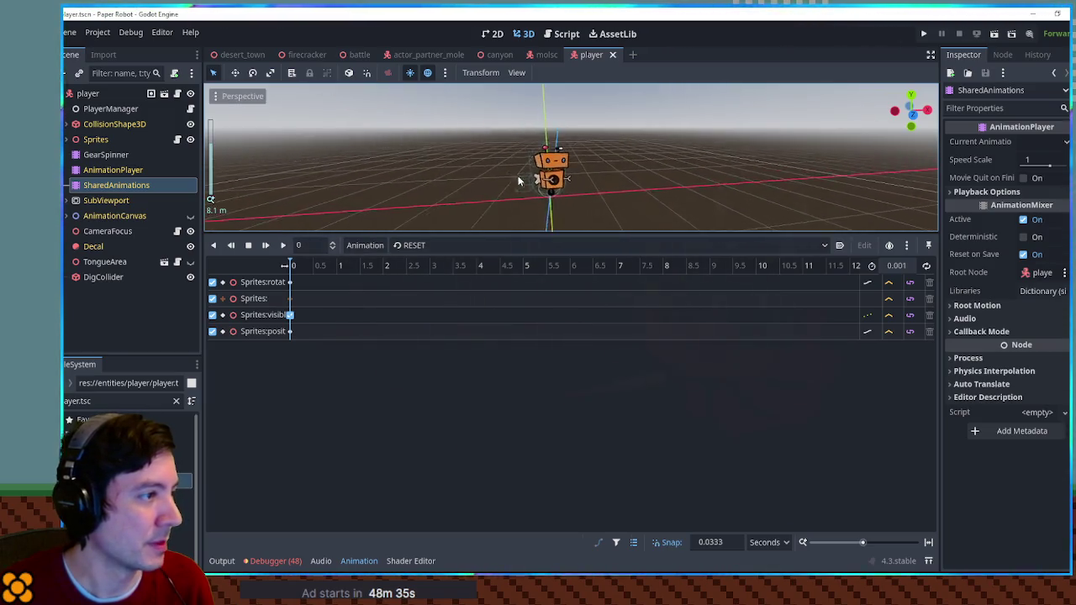
pyautogui.scroll(5, 612, 187)
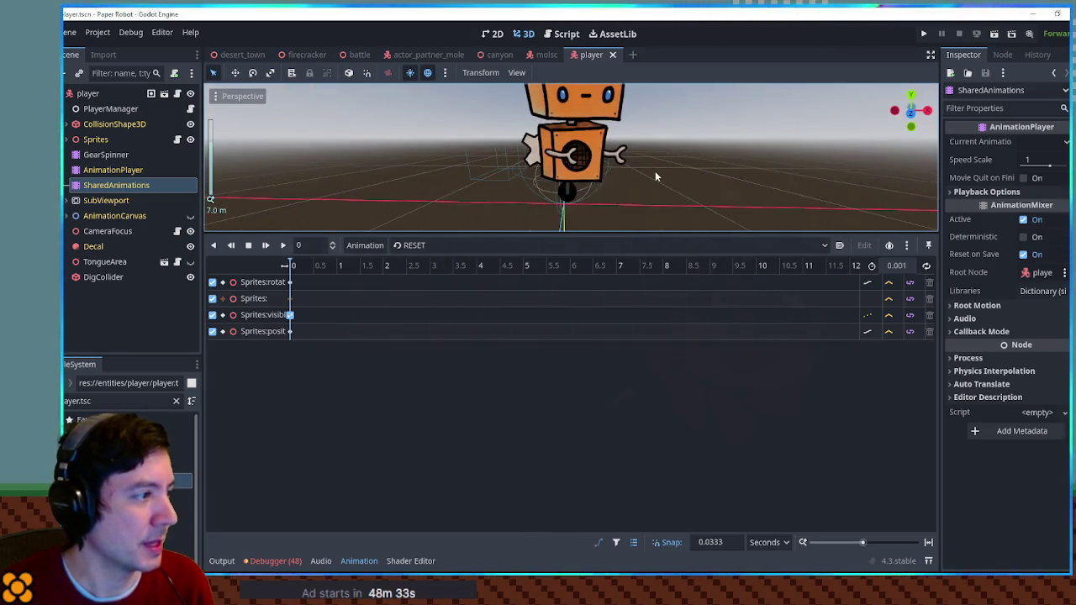
pyautogui.scroll(-2, 588, 194)
pyautogui.scroll(-4, 478, 165)
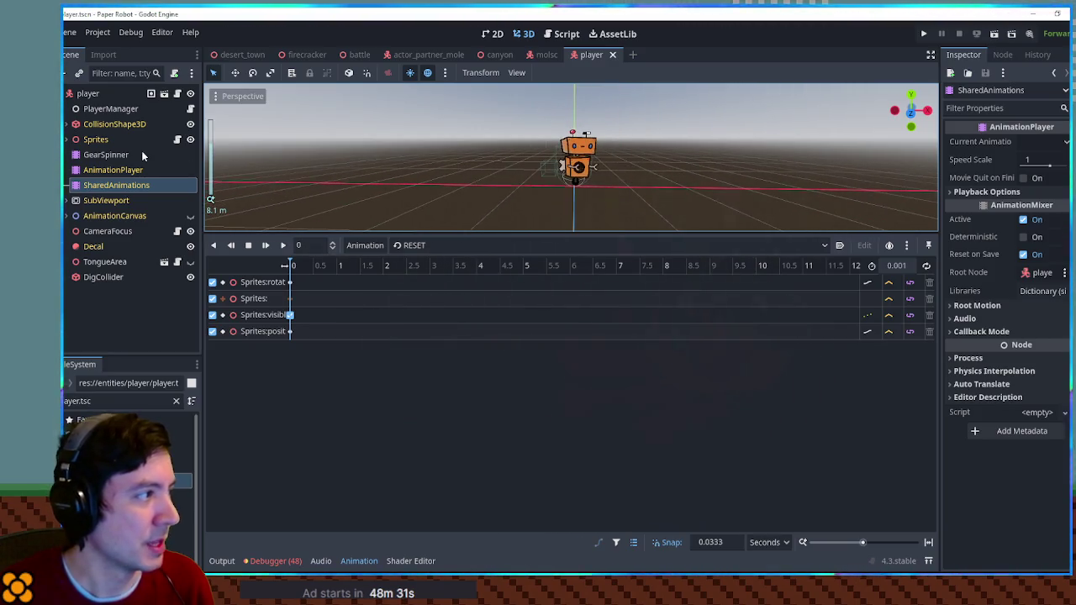
pyautogui.click(114, 145)
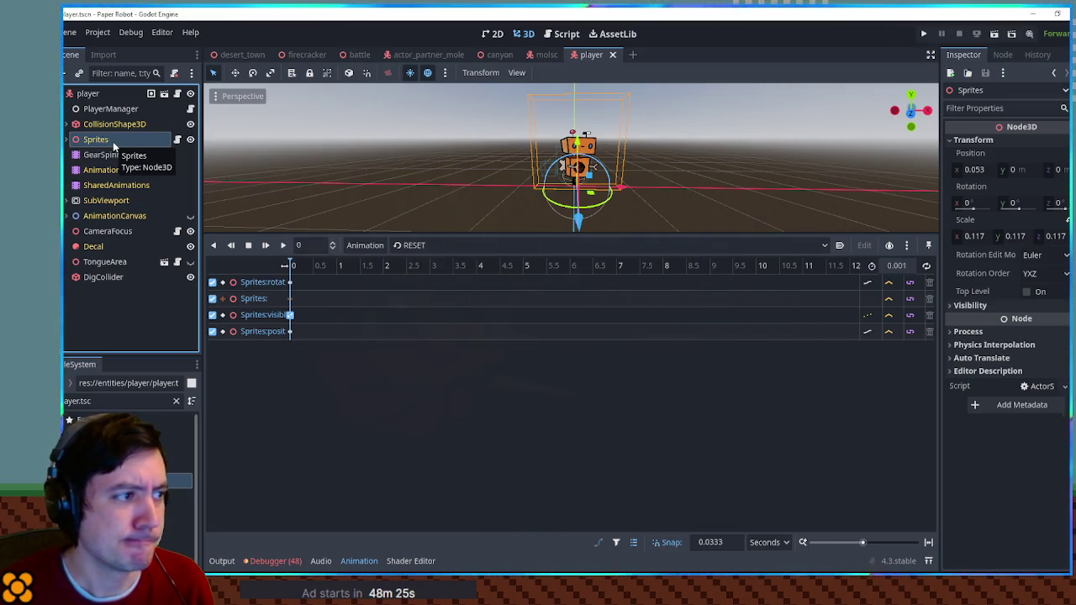
pyautogui.moveTo(447, 234)
pyautogui.mouseDown()
pyautogui.moveTo(493, 384)
pyautogui.moveTo(509, 390)
pyautogui.mouseUp()
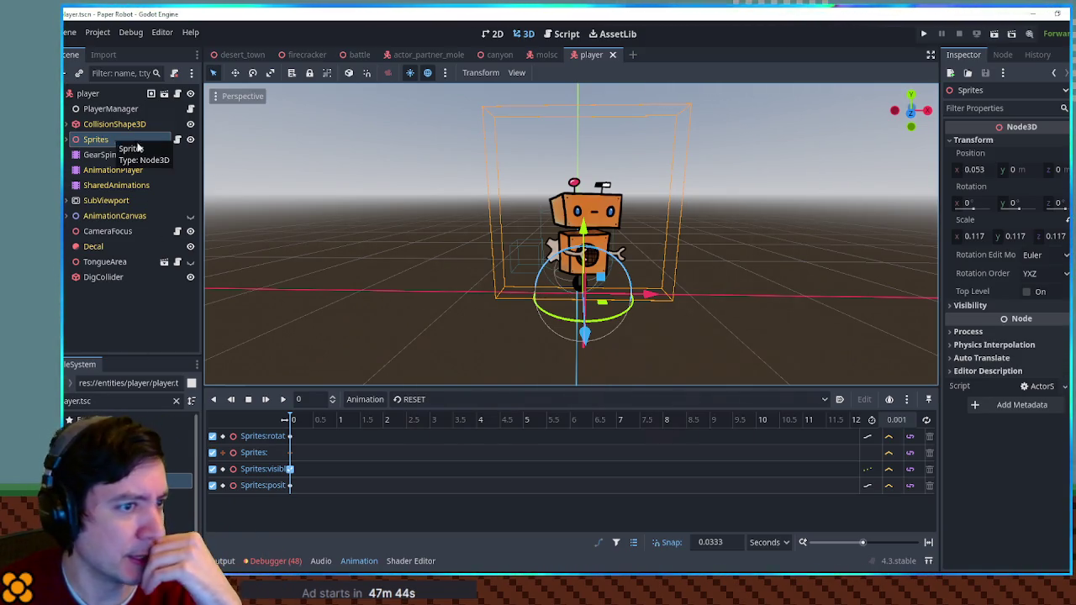
pyautogui.moveTo(961, 240)
pyautogui.mouseDown()
pyautogui.moveTo(1034, 240)
pyautogui.moveTo(925, 240)
pyautogui.moveTo(1001, 240)
pyautogui.moveTo(961, 240)
pyautogui.mouseUp()
pyautogui.click(98, 141)
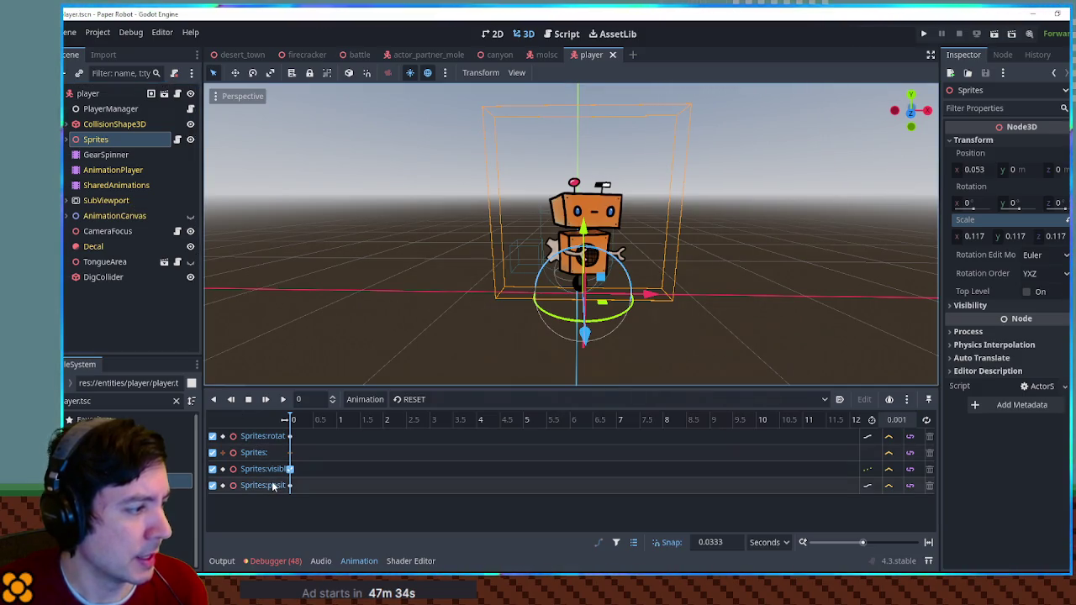
# Clear the file filter, inspect the Sprite3D node, then open the bumbleweed scene and select its Sprites
pyautogui.moveTo(287, 492)
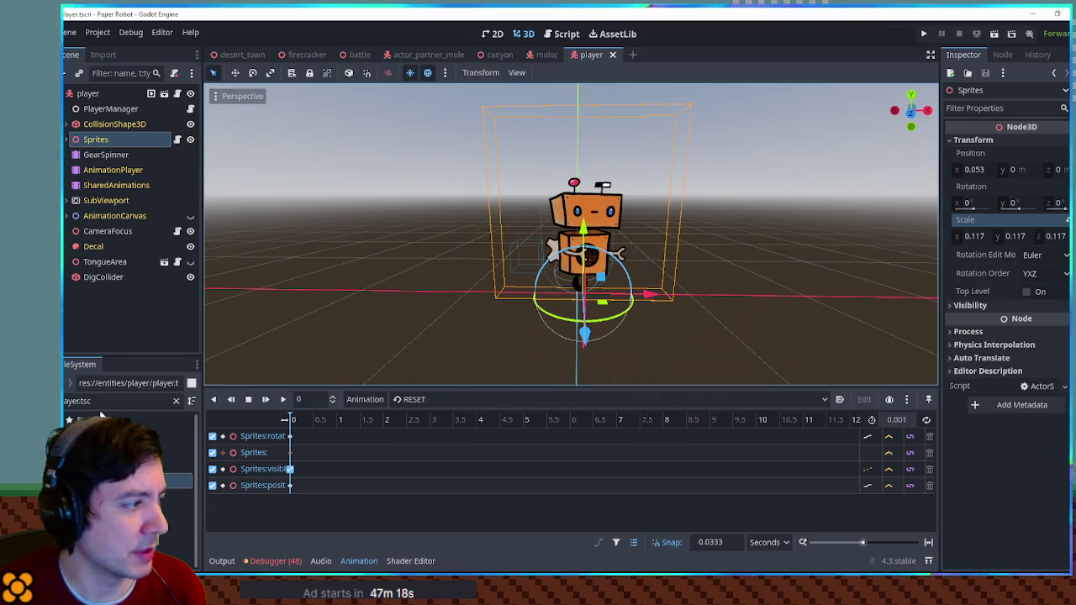
pyautogui.click(176, 401)
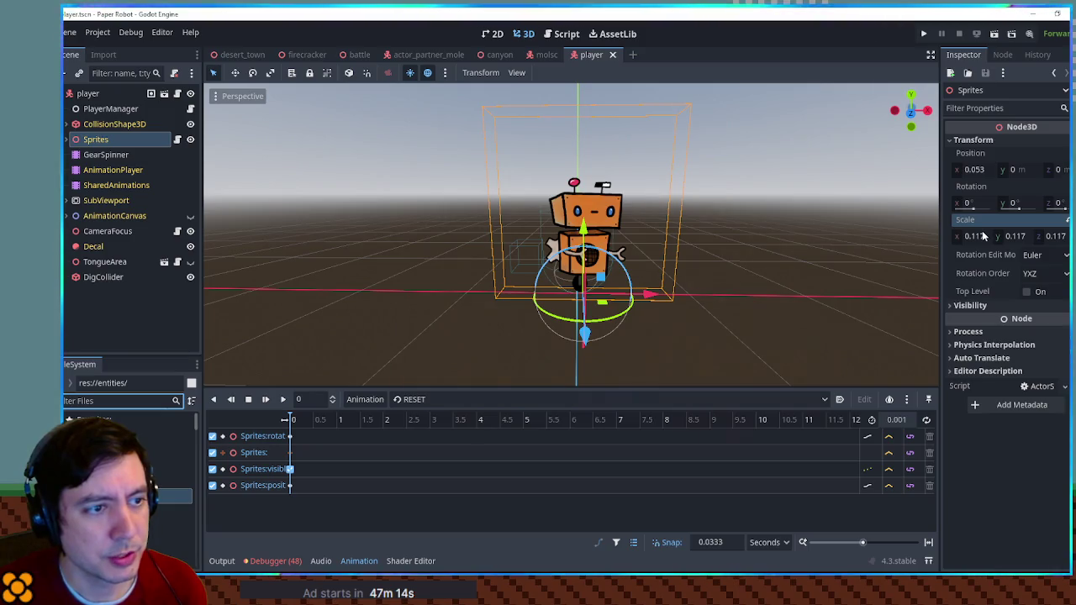
pyautogui.click(66, 139)
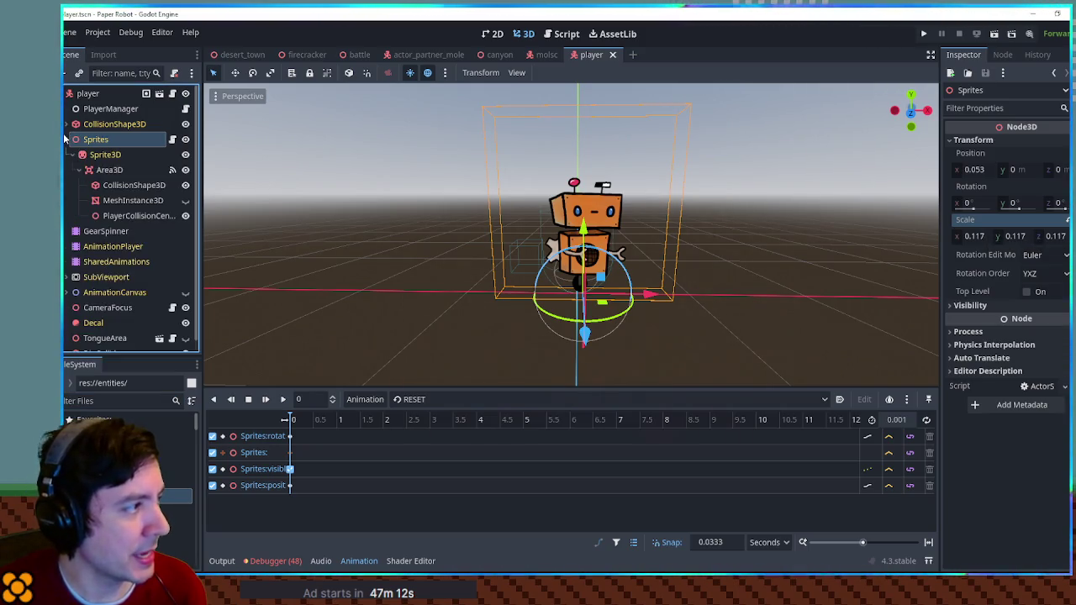
pyautogui.click(99, 155)
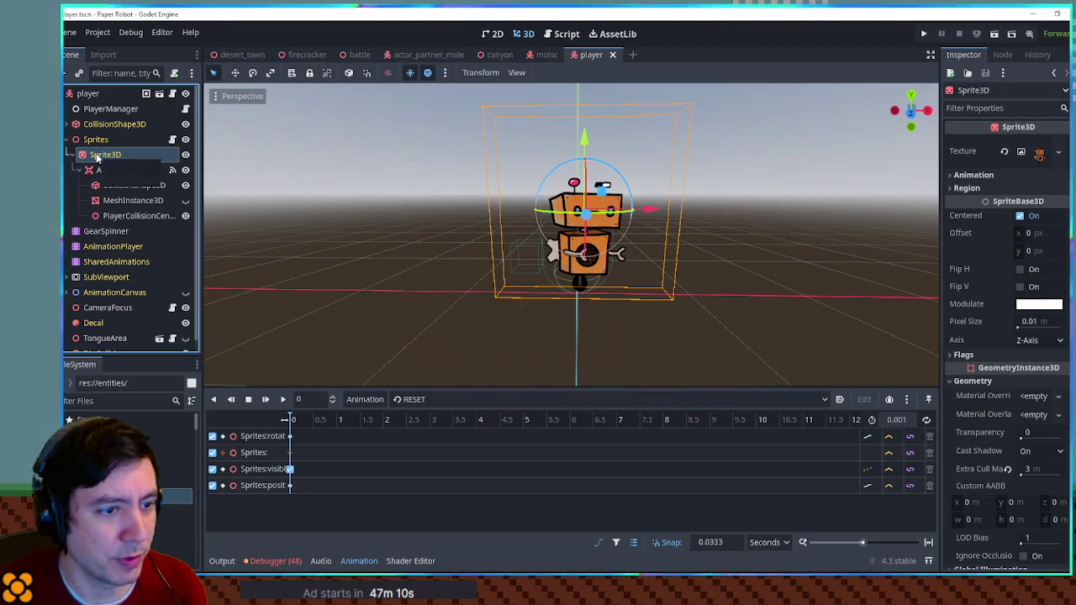
pyautogui.scroll(-10, 990, 402)
pyautogui.scroll(-2, 991, 402)
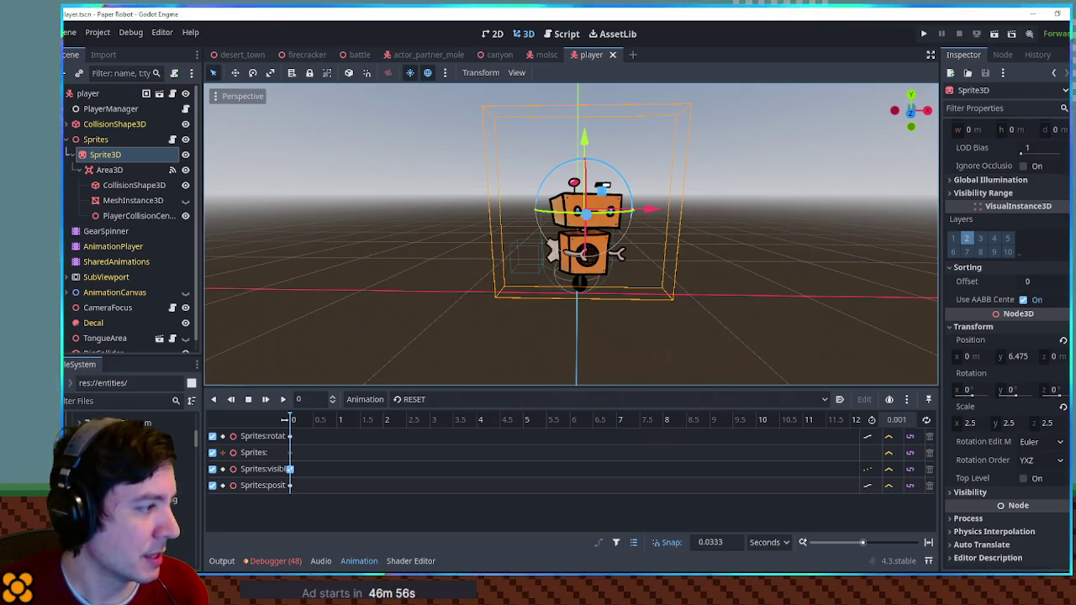
pyautogui.doubleClick(135, 484)
pyautogui.click(96, 123)
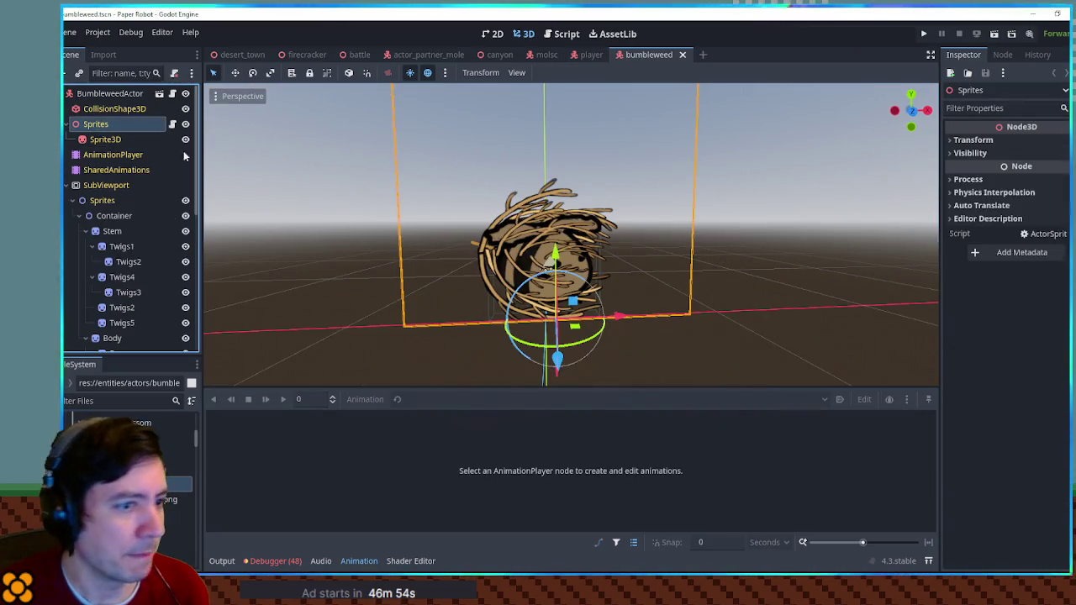
# Inspect the bumbleweed Sprites and Sprite3D transforms, then close the bumbleweed and player scene tabs
pyautogui.click(983, 140)
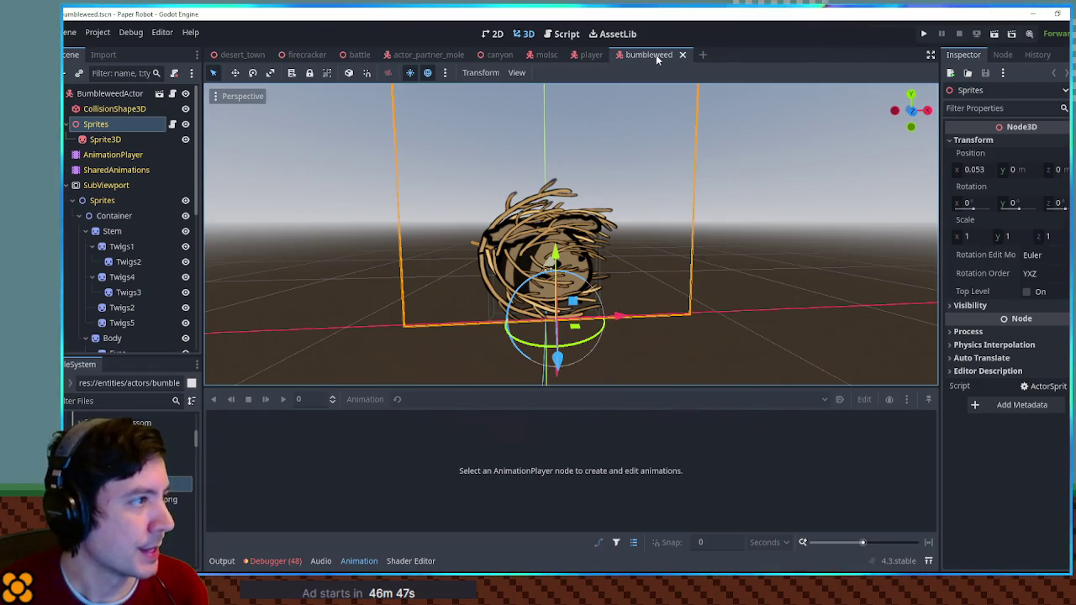
pyautogui.click(127, 143)
pyautogui.scroll(-5, 1020, 326)
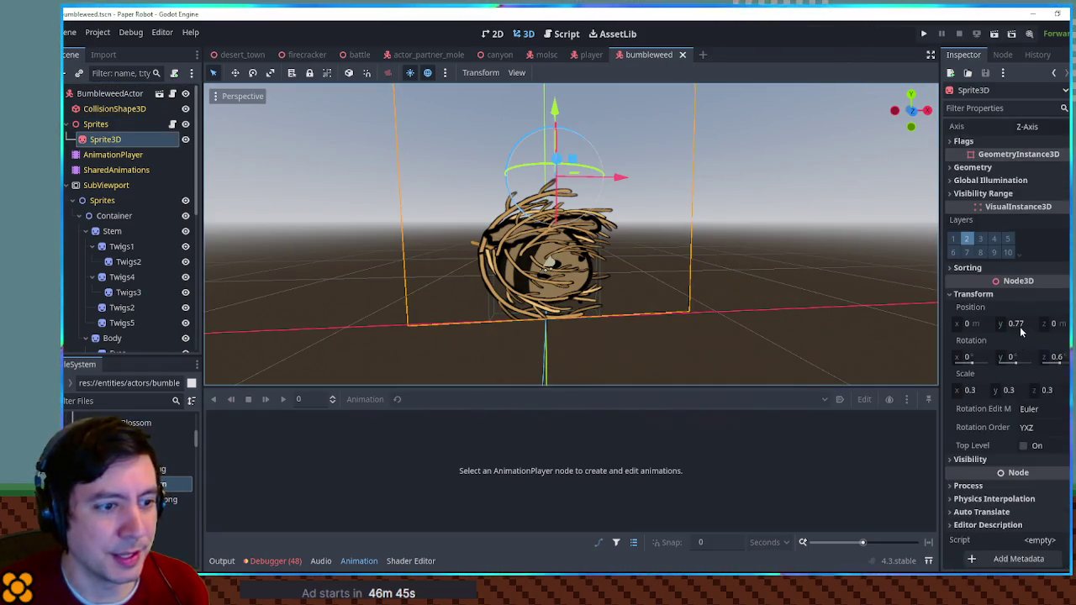
pyautogui.middleClick(663, 56)
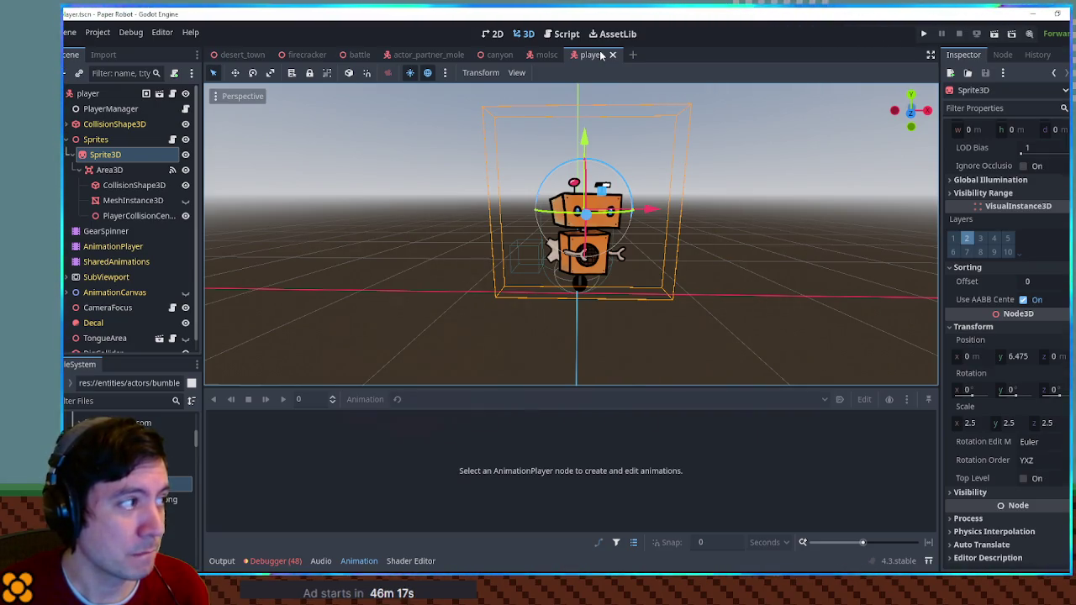
pyautogui.click(613, 55)
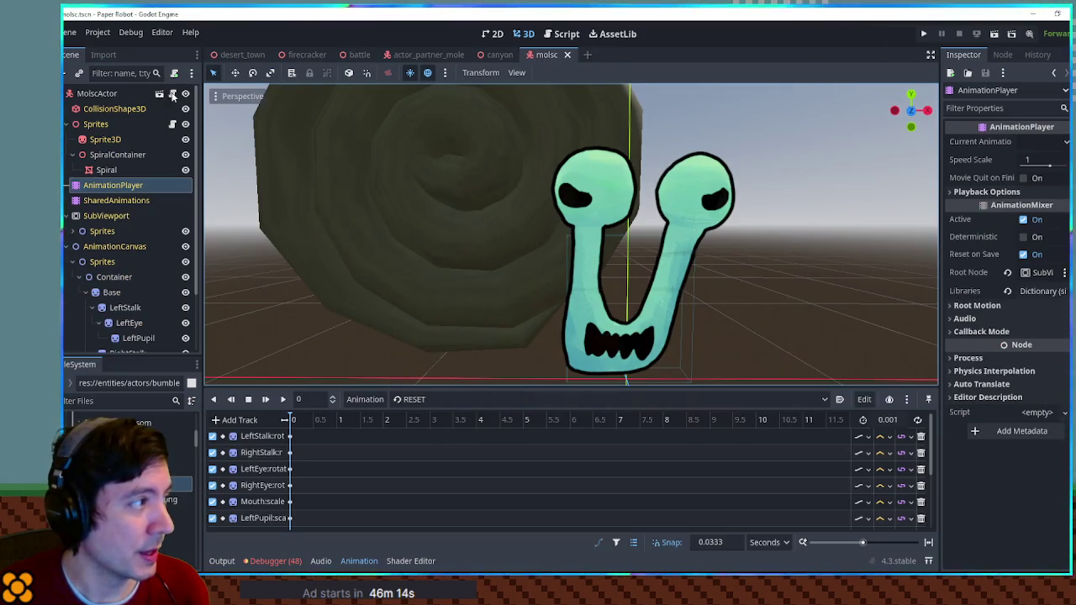
# In actor_base.gd, duplicate the whole TinyHop function below itself
pyautogui.hotkey('ctrl', 'F3')
pyautogui.scroll(3, 912, 175)
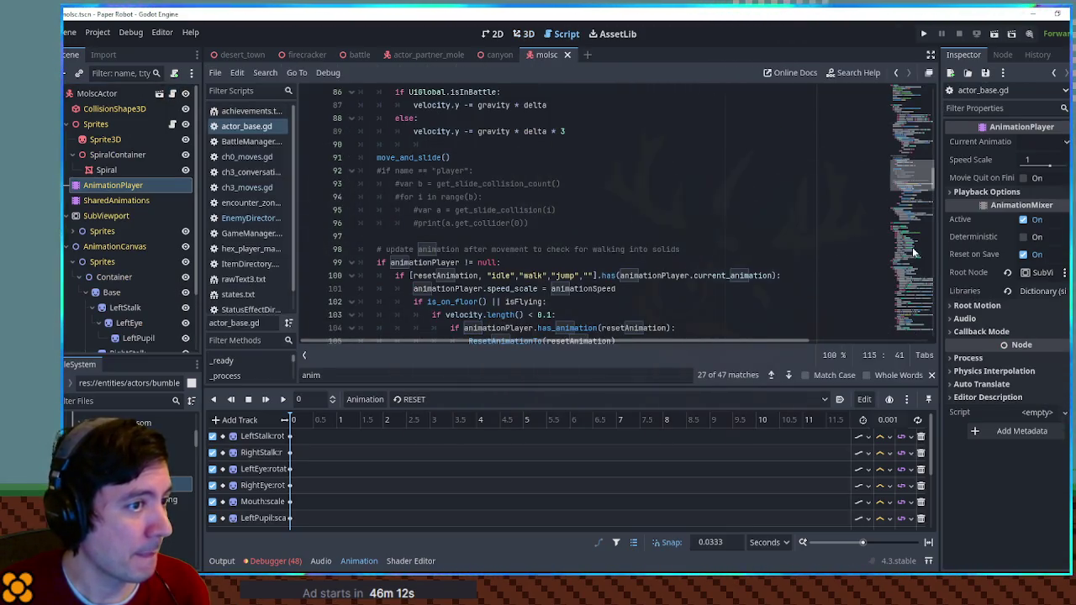
pyautogui.click(913, 334)
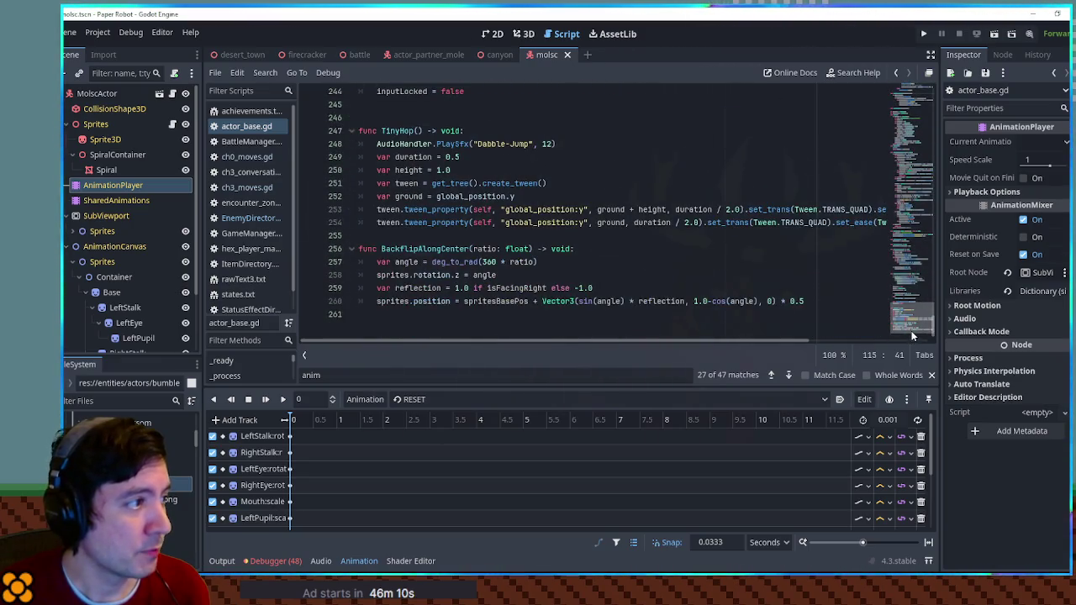
pyautogui.doubleClick(436, 209)
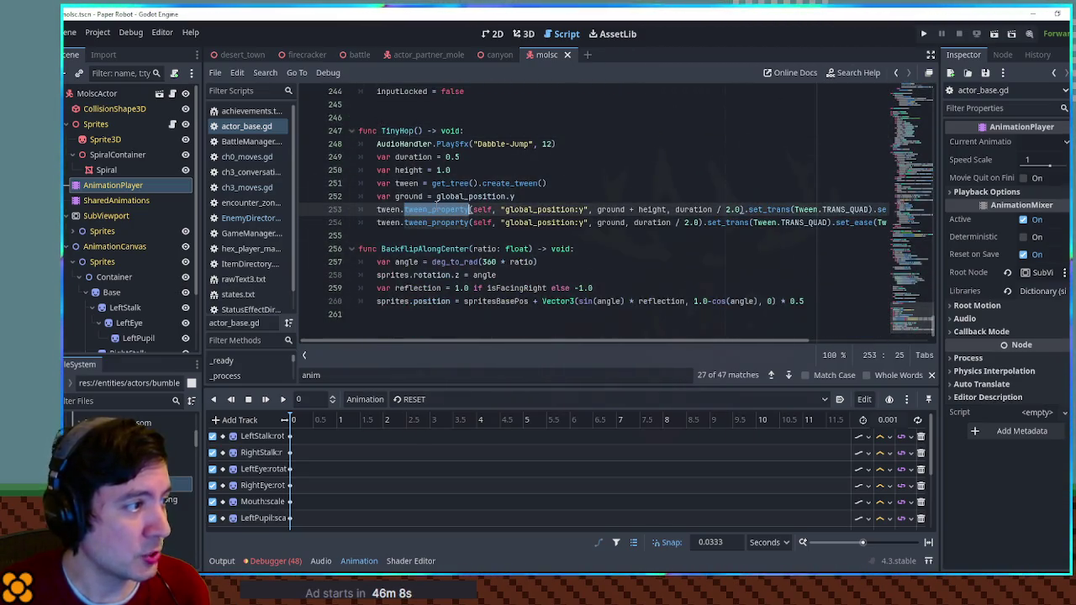
pyautogui.moveTo(384, 236); pyautogui.dragTo(386, 209)
pyautogui.moveTo(383, 156); pyautogui.dragTo(362, 131)
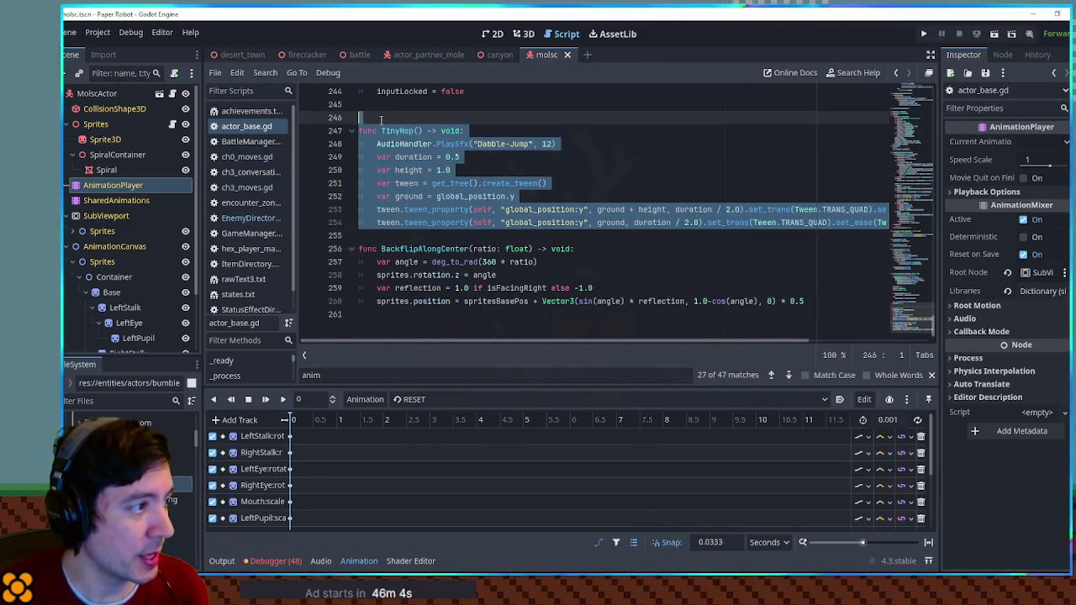
pyautogui.hotkey('ctrl', 'shift', 'd')
pyautogui.press('Return')
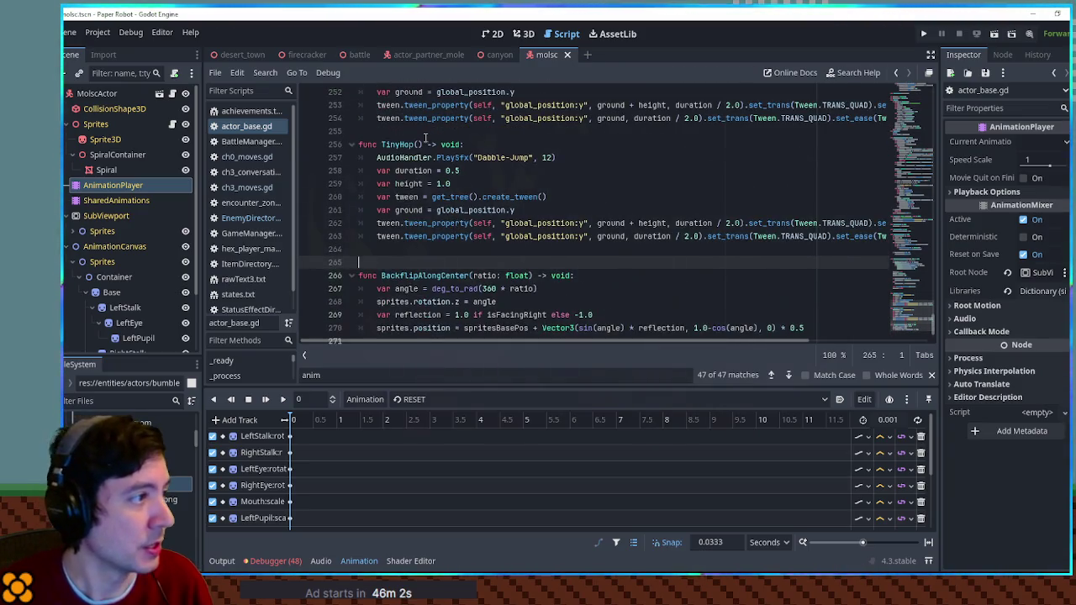
# Separate the copy with blank lines, rename it Squish, and comment out its PlaySfx call
pyautogui.click(359, 144)
pyautogui.press('Return')
pyautogui.click(395, 157)
pyautogui.doubleClick(395, 159)
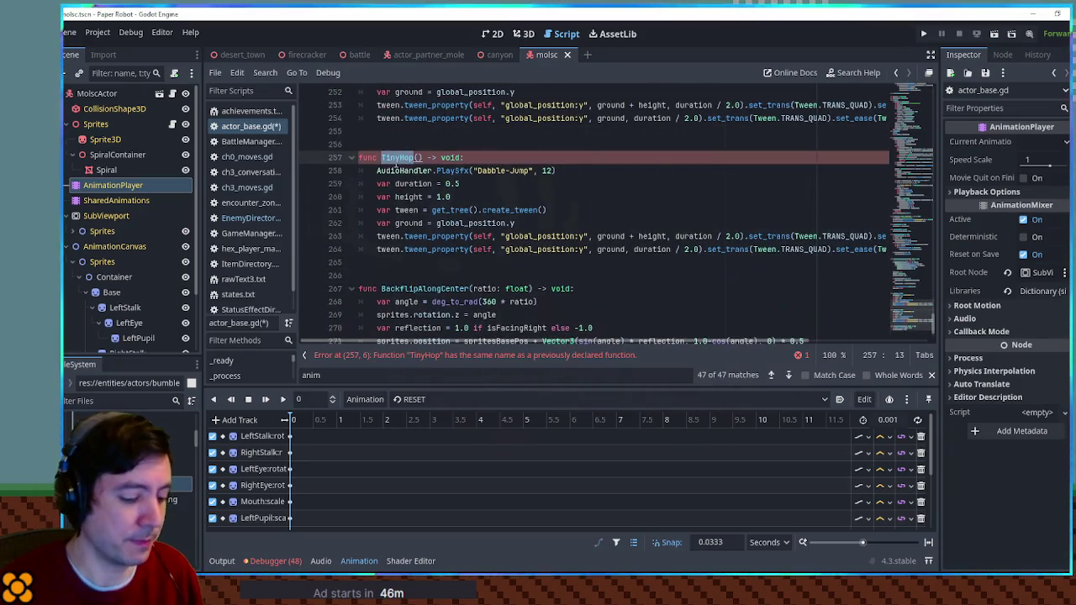
pyautogui.write('Squish')
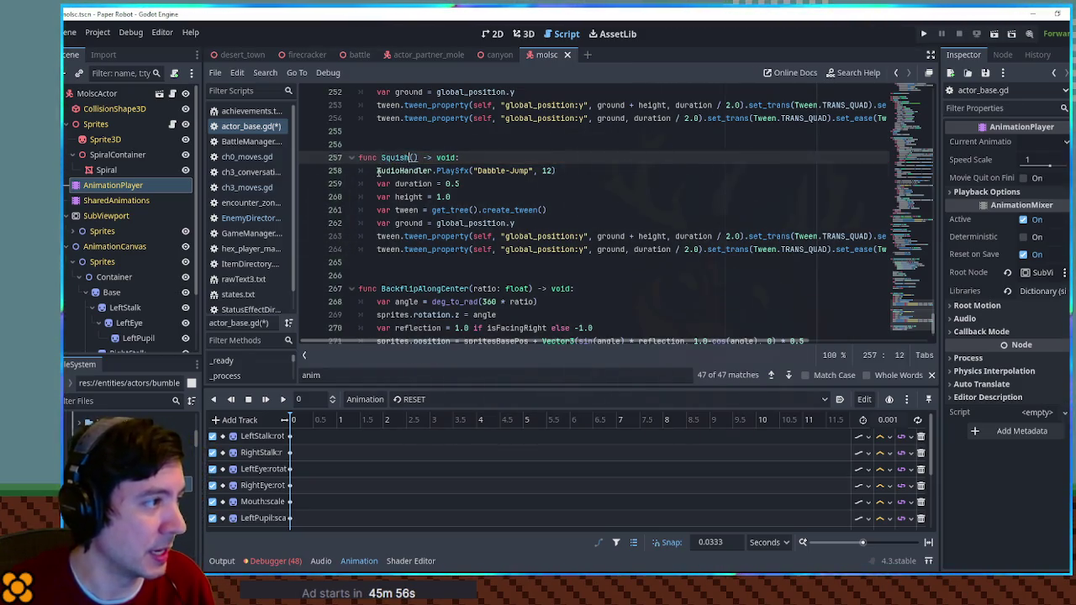
pyautogui.click(377, 171)
pyautogui.hotkey('ctrl', 'k')
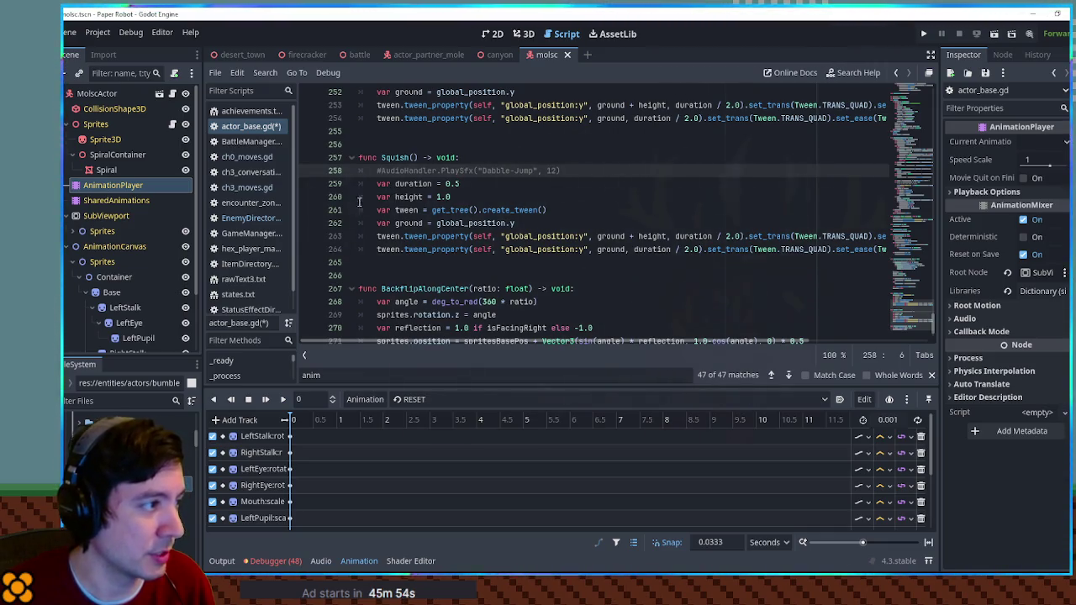
# Replace the ground variable with var originalYScale = sprites.scale.y
pyautogui.click(381, 197)
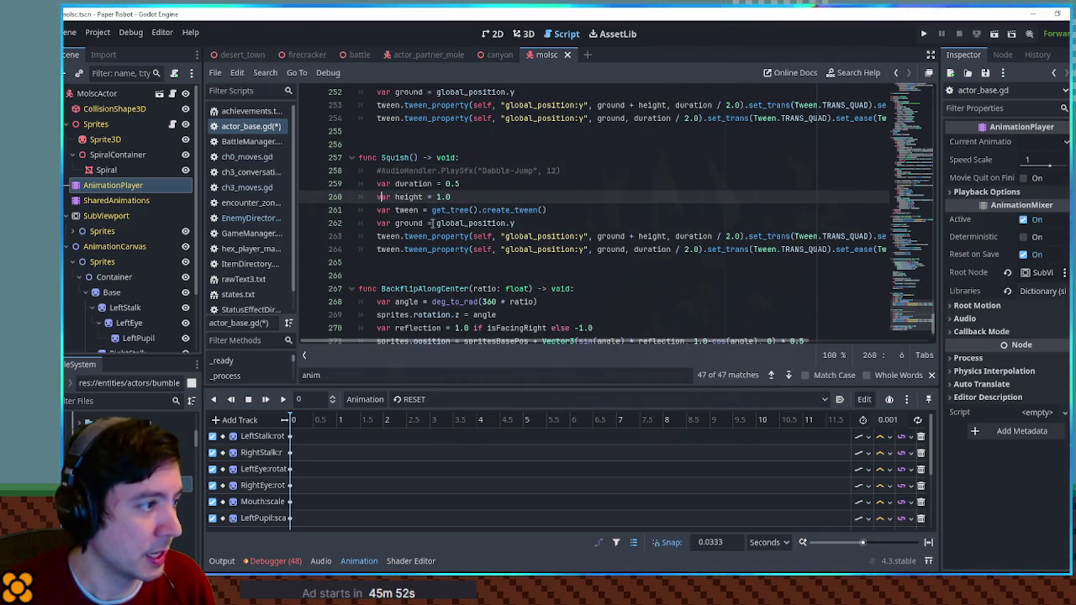
pyautogui.click(408, 223)
pyautogui.doubleClick(418, 223)
pyautogui.write('original')
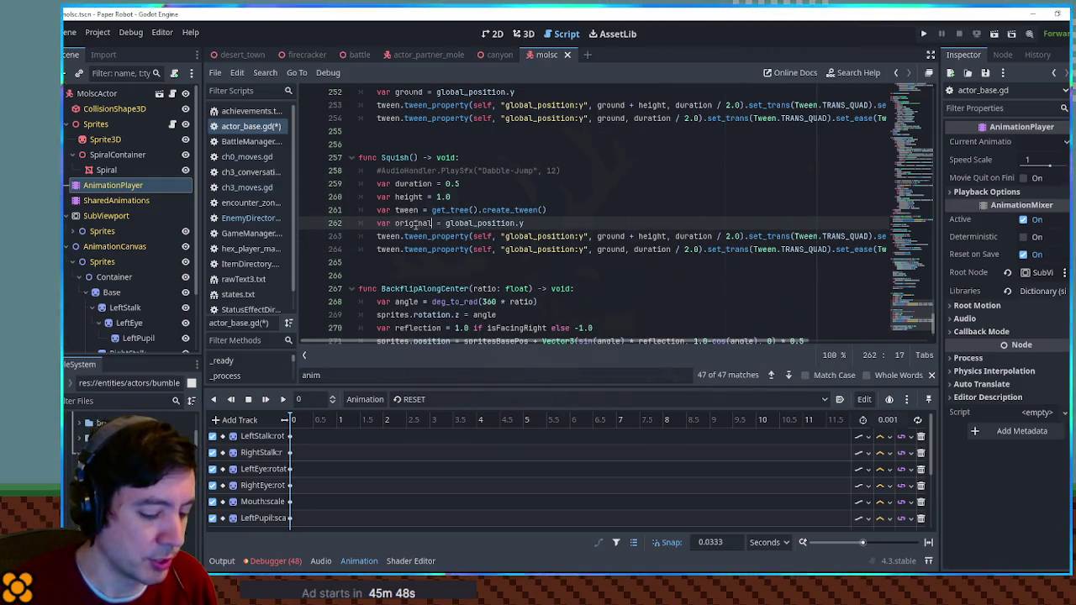
pyautogui.write('YScale')
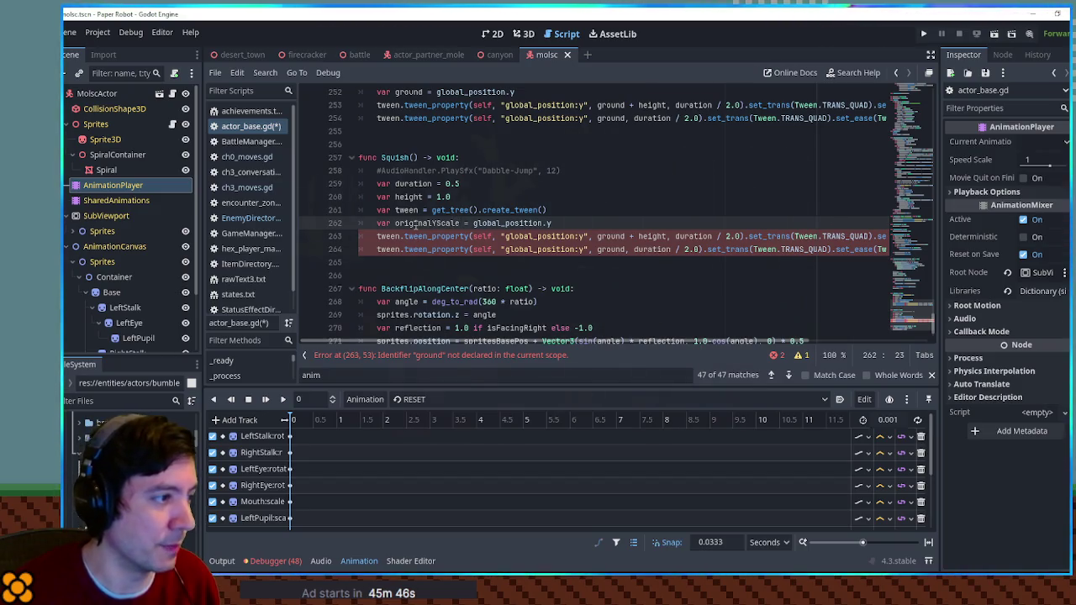
pyautogui.hotkey('ctrl', 'BackSpace')
pyautogui.hotkey('ctrl', 'BackSpace')
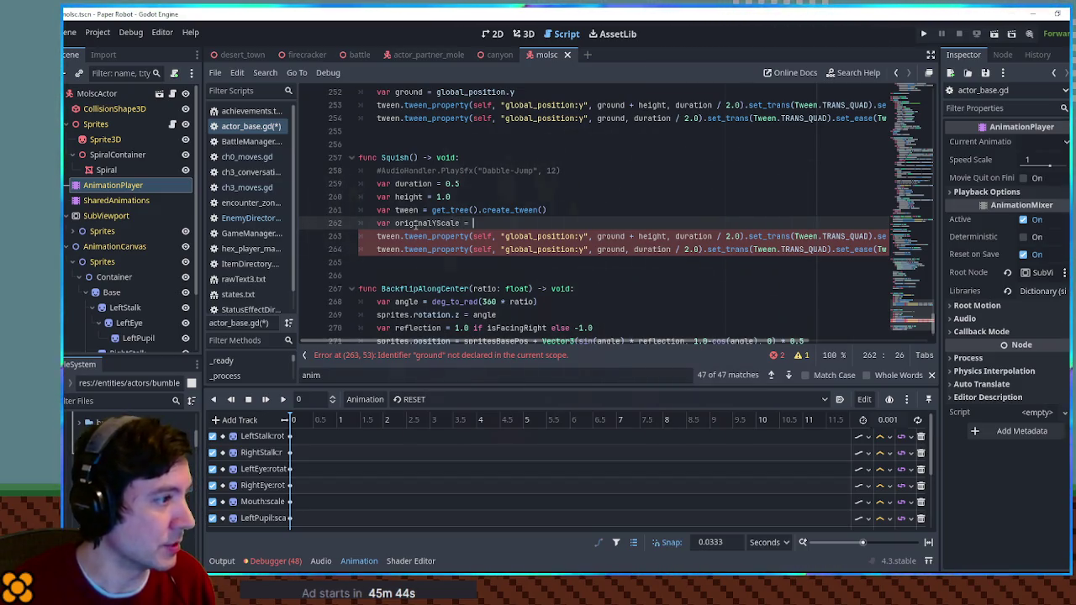
pyautogui.write('sprites/')
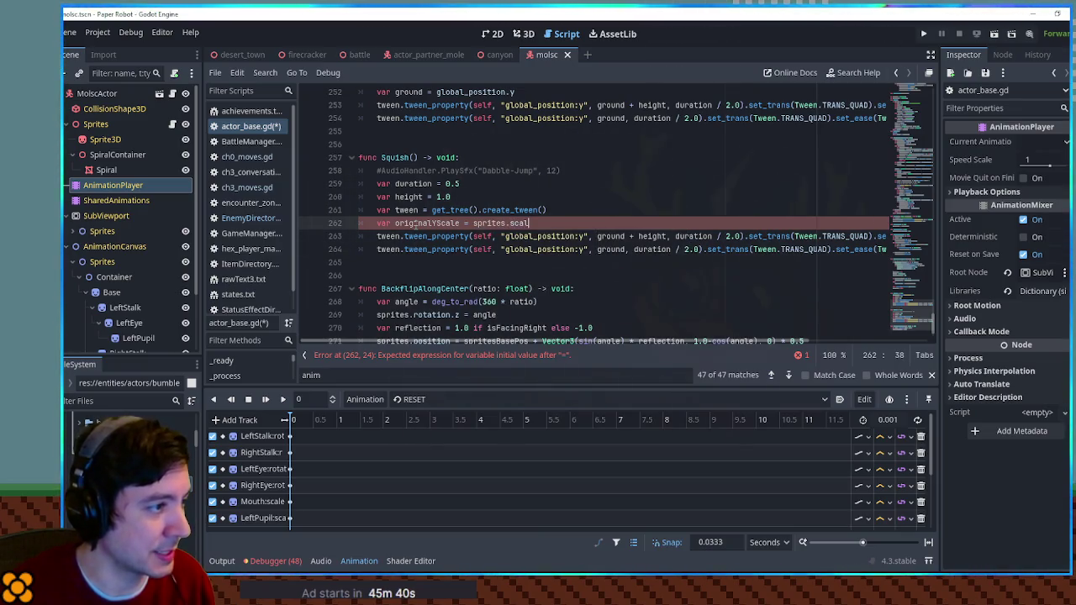
pyautogui.write('.y')
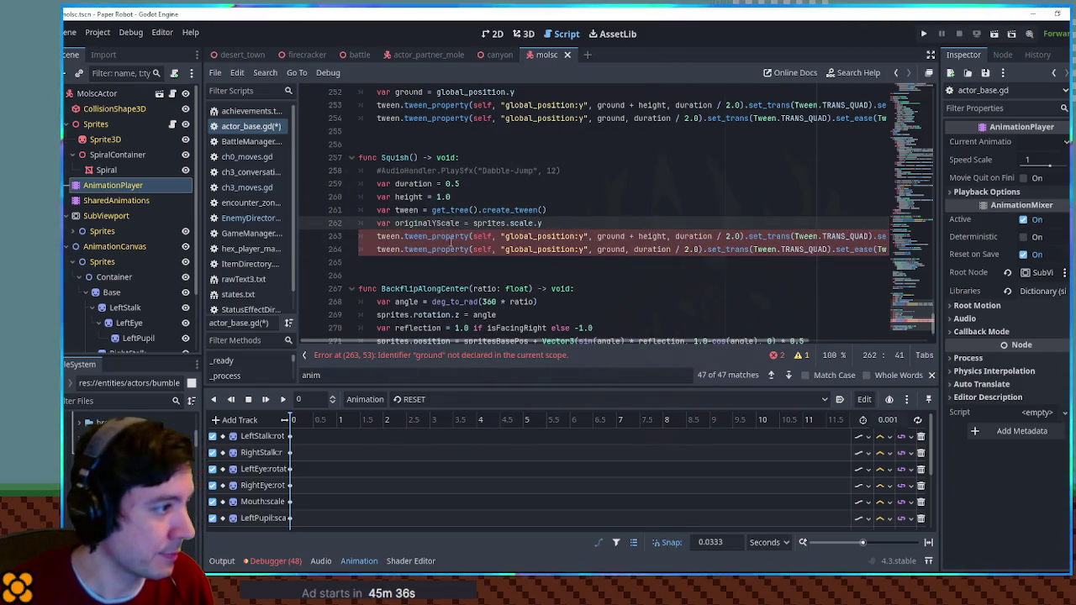
pyautogui.doubleClick(530, 236)
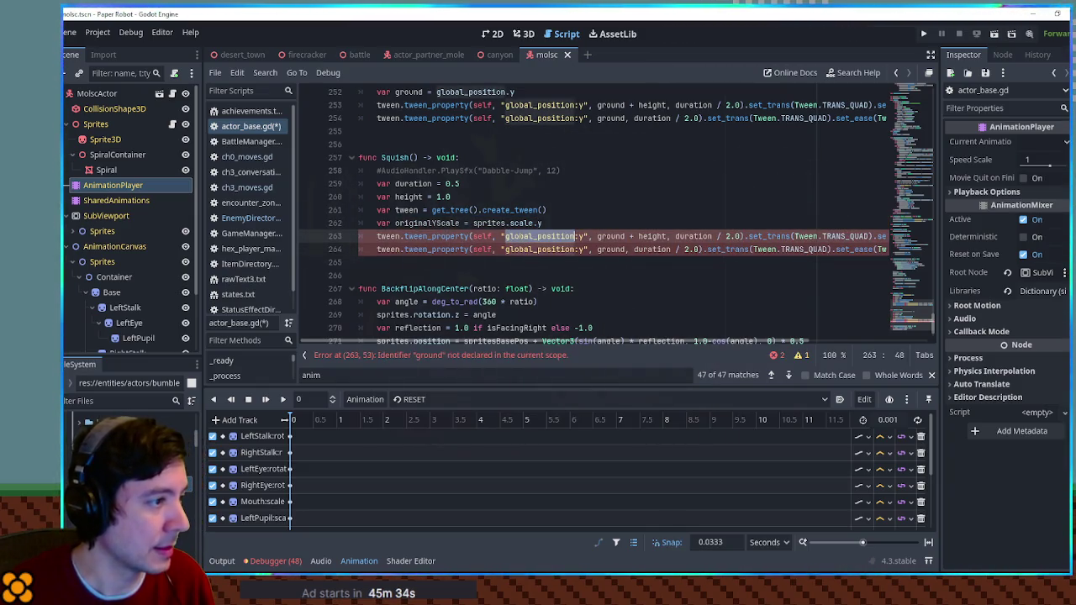
# Retarget both Squish tweens from self's global_position to sprites' scale
pyautogui.doubleClick(482, 236)
pyautogui.write('sprites')
pyautogui.doubleClick(482, 249)
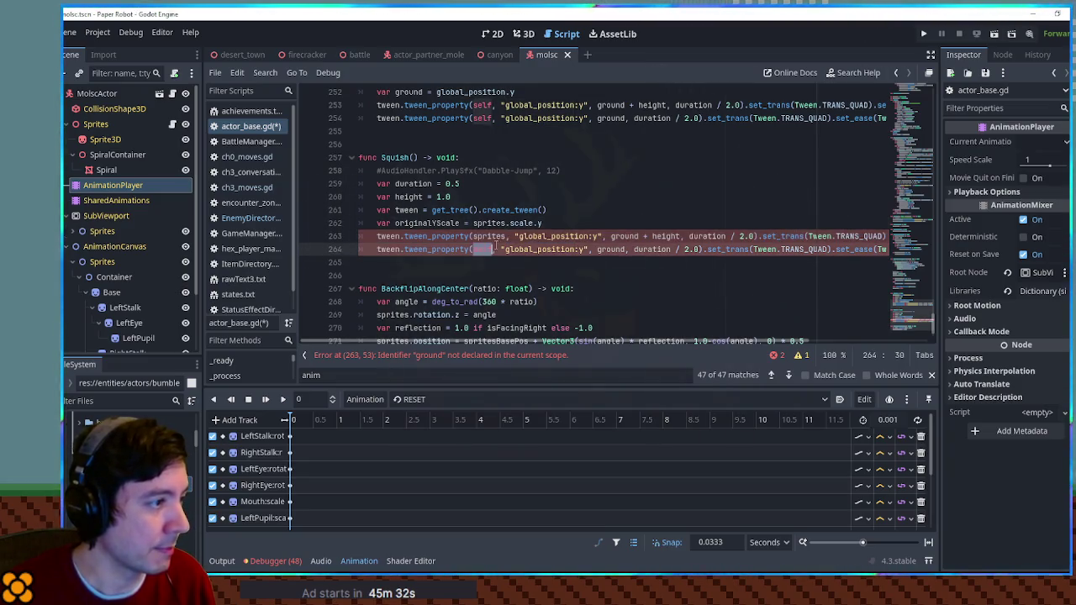
pyautogui.write('sprites')
pyautogui.doubleClick(522, 222)
pyautogui.doubleClick(550, 236)
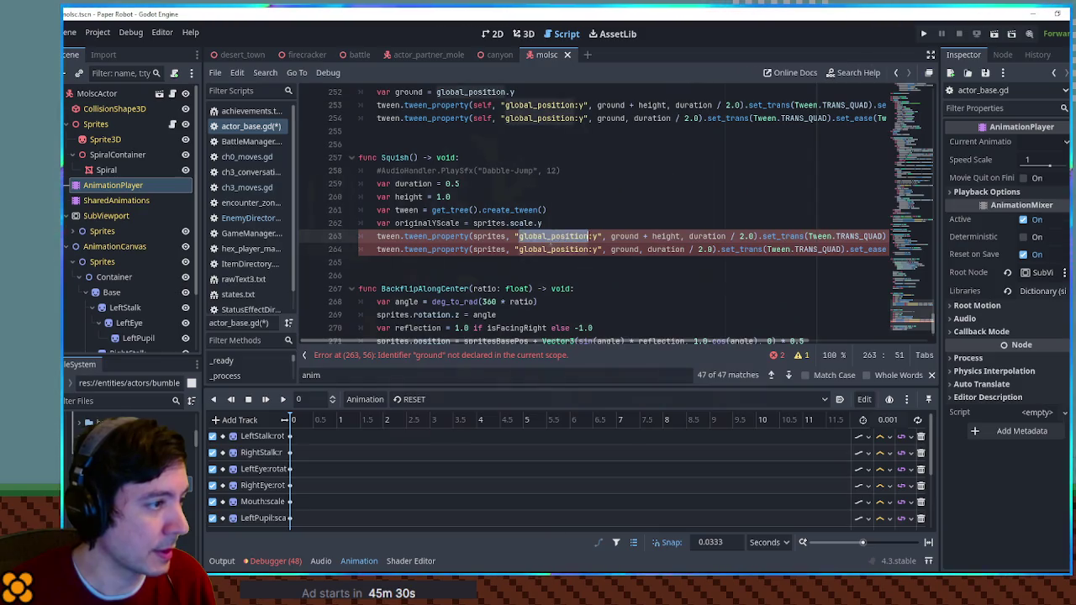
pyautogui.write('scale')
pyautogui.doubleClick(553, 249)
pyautogui.write('scale')
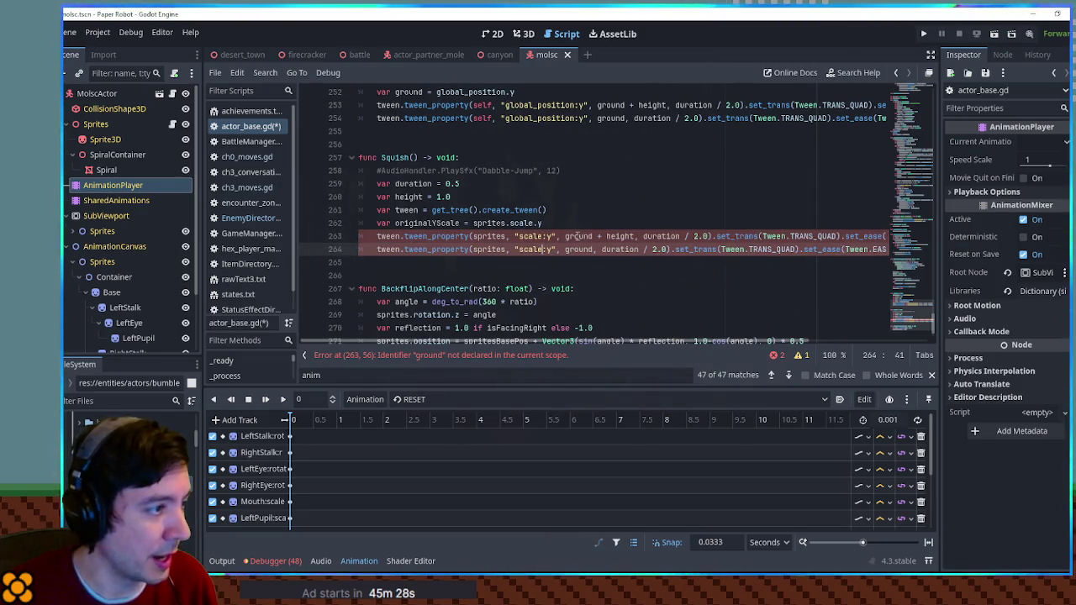
# Set the tween end values to 0.01 on line 263 and originalYScale on line 264
pyautogui.moveTo(565, 236); pyautogui.dragTo(636, 236)
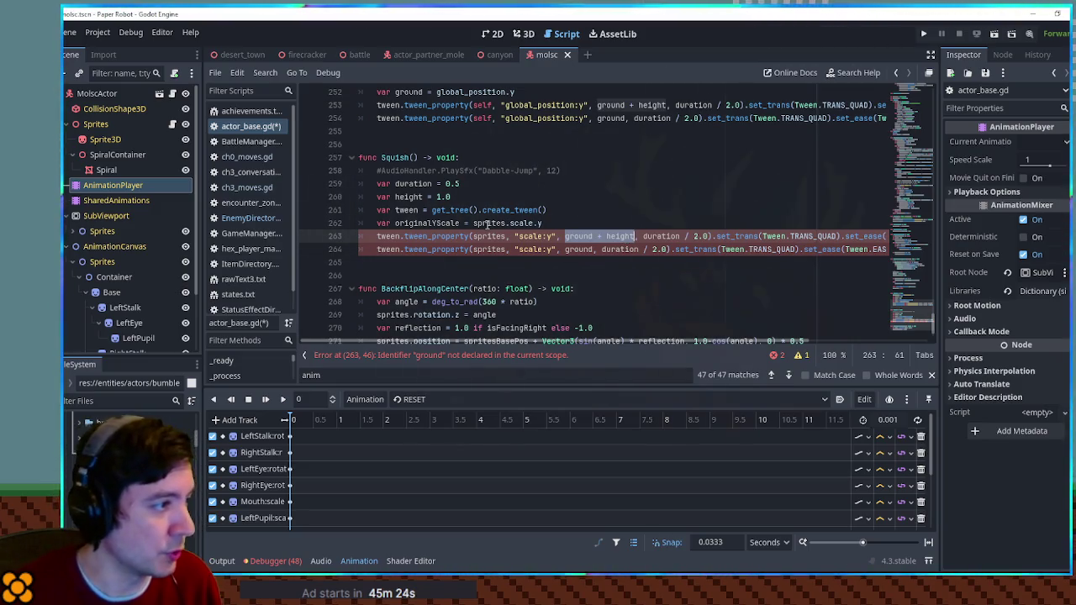
pyautogui.doubleClick(428, 223)
pyautogui.hotkey('ctrl', 'c')
pyautogui.doubleClick(580, 250)
pyautogui.hotkey('ctrl', 'v')
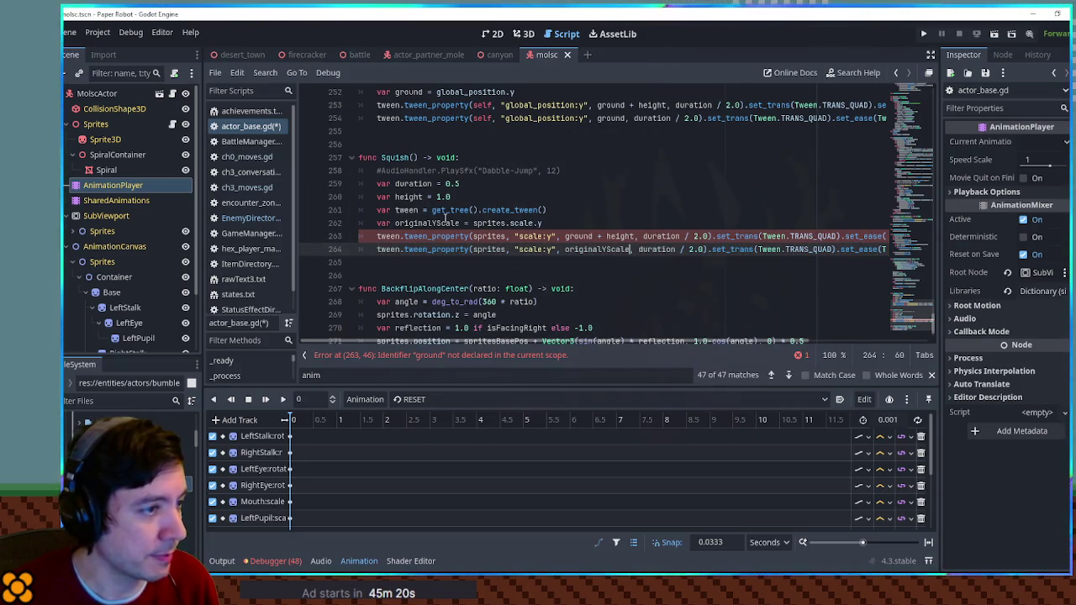
pyautogui.doubleClick(580, 236)
pyautogui.keyDown('shift'); pyautogui.click(636, 236); pyautogui.keyUp('shift')
pyautogui.hotkey('ctrl', 'v')
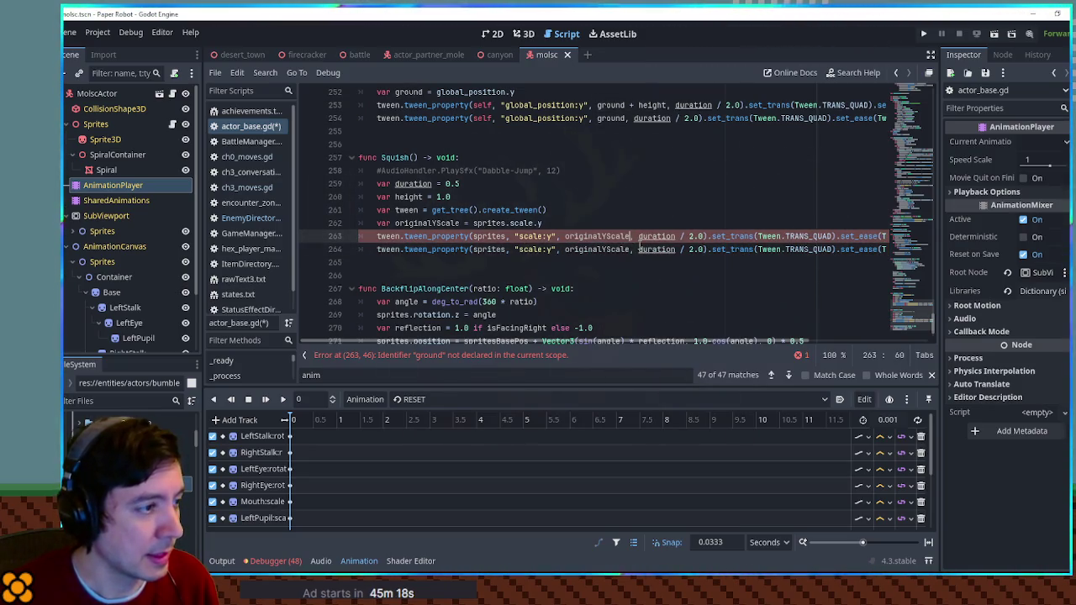
pyautogui.hotkey('ctrl', 'z')
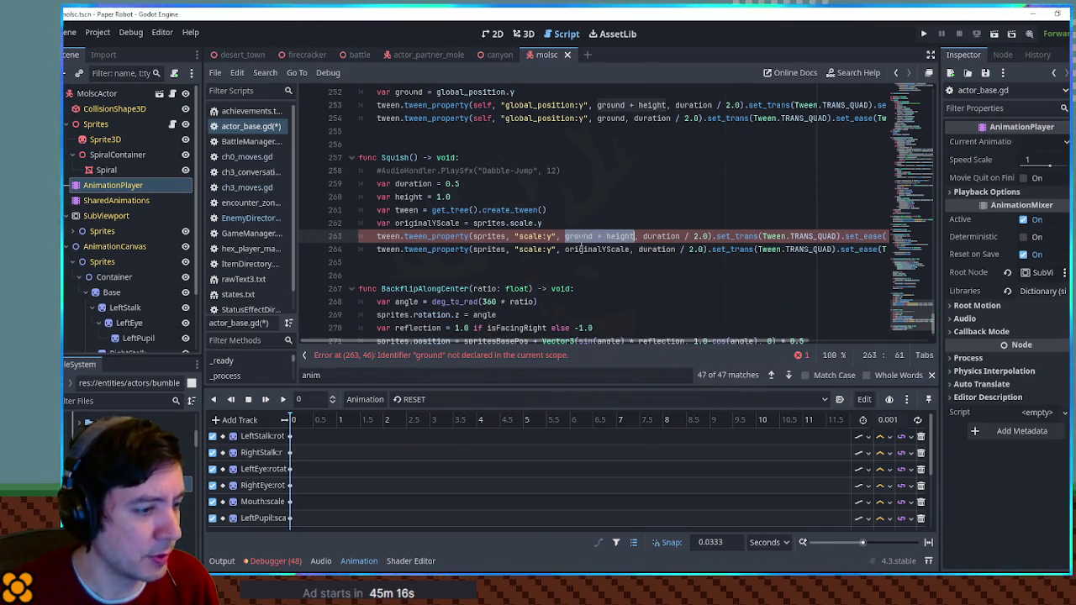
pyautogui.write('0.01')
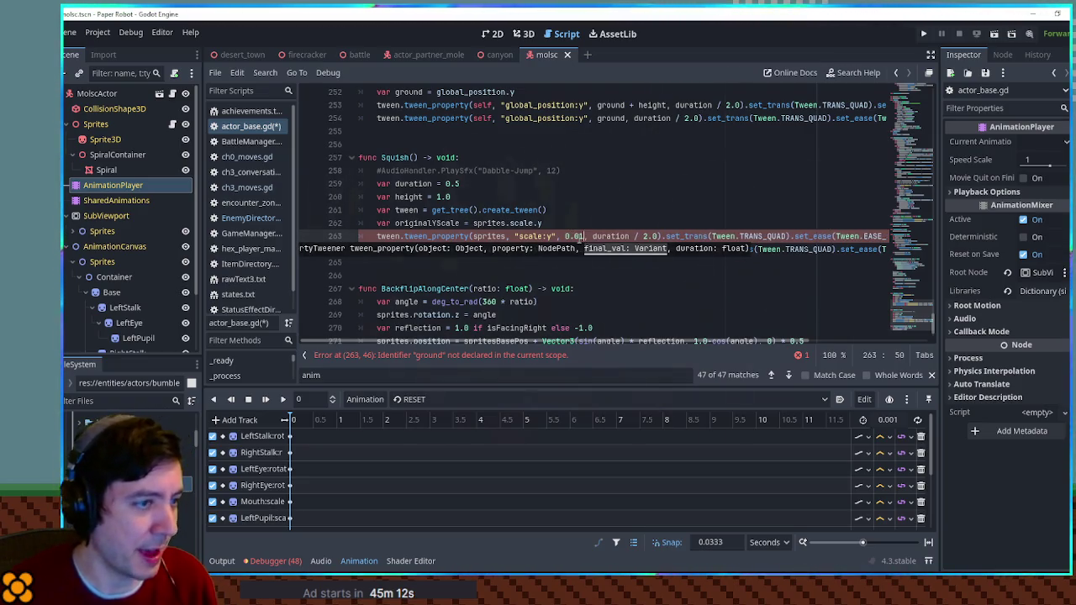
pyautogui.press('Up')
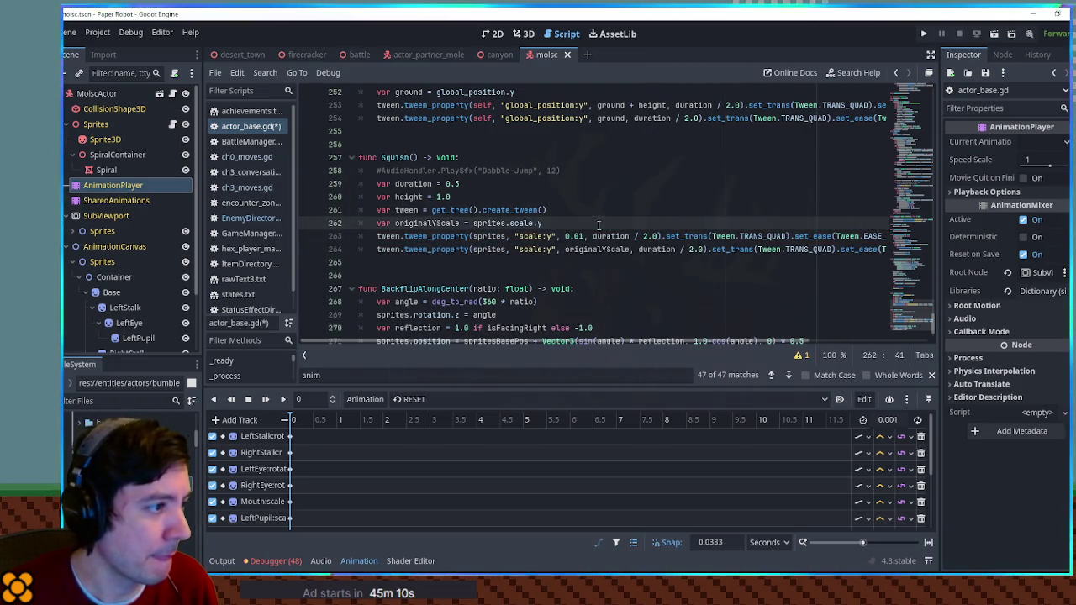
pyautogui.moveTo(660, 341); pyautogui.dragTo(786, 341)
# Change both tweens' TRANS_QUAD transitions to TRANS_ELASTIC
pyautogui.doubleClick(644, 236)
pyautogui.write('tra')
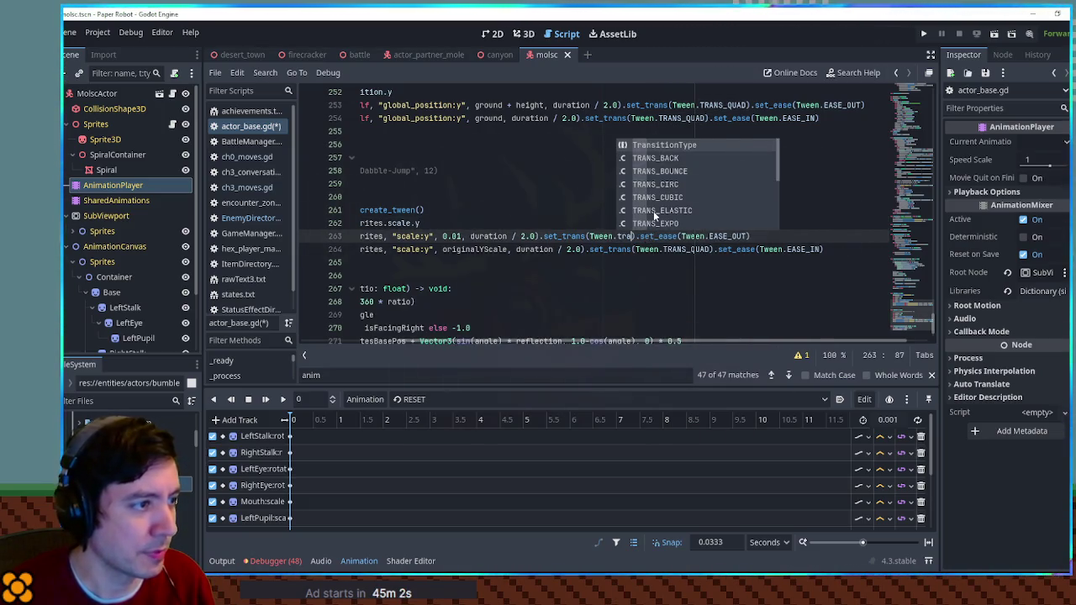
pyautogui.click(655, 216)
pyautogui.doubleClick(648, 236)
pyautogui.hotkey('ctrl', 'c')
pyautogui.doubleClick(685, 250)
pyautogui.hotkey('ctrl', 'v')
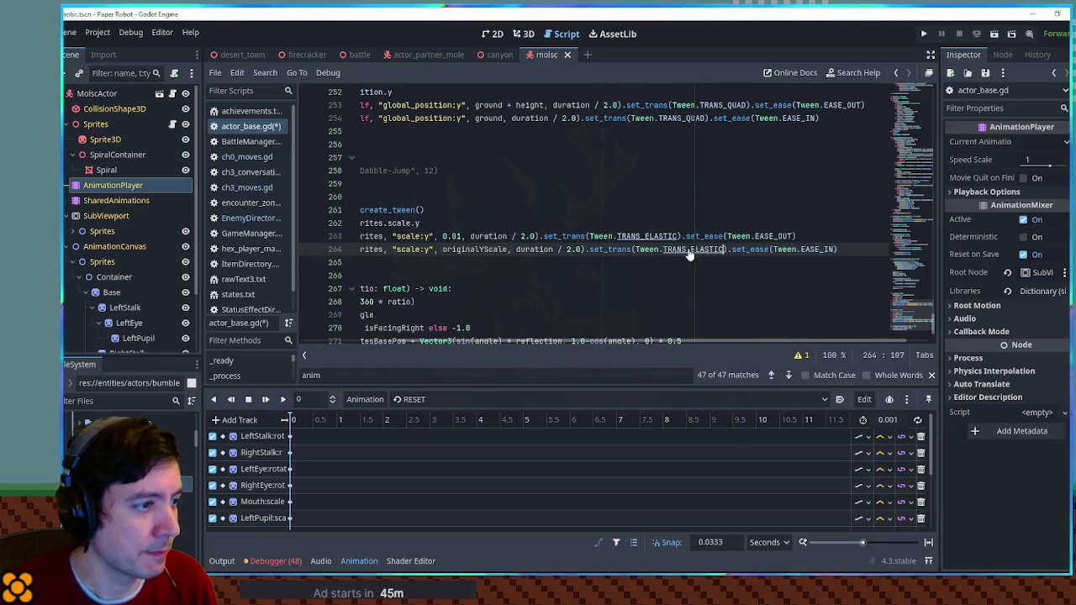
pyautogui.moveTo(688, 250); pyautogui.dragTo(331, 237)
pyautogui.click(578, 236)
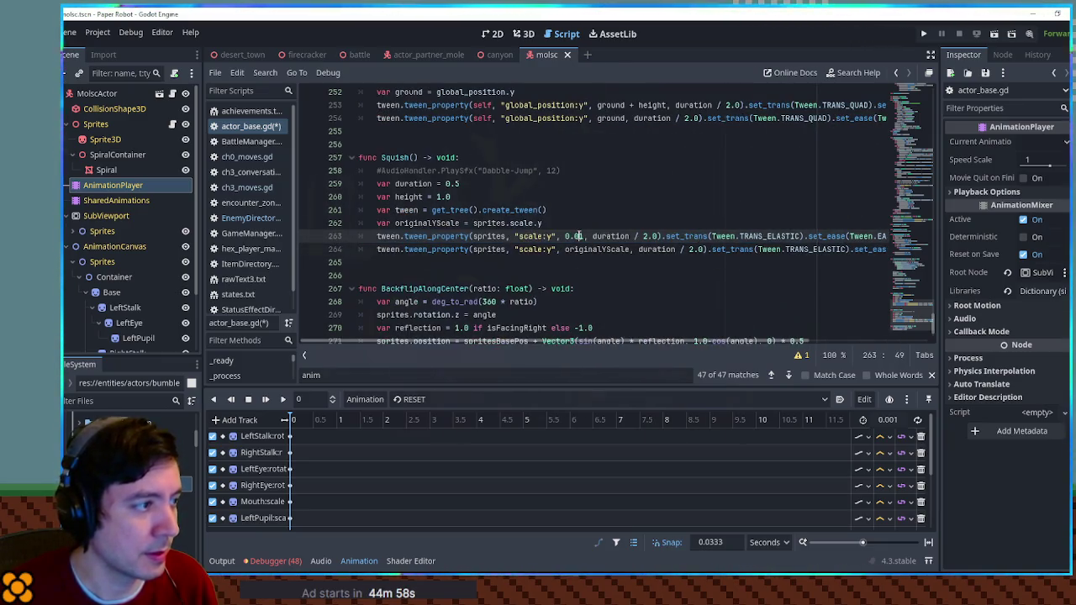
pyautogui.hscroll(1, 908, 248)
pyautogui.moveTo(858, 236); pyautogui.dragTo(912, 249)
pyautogui.press('Up')
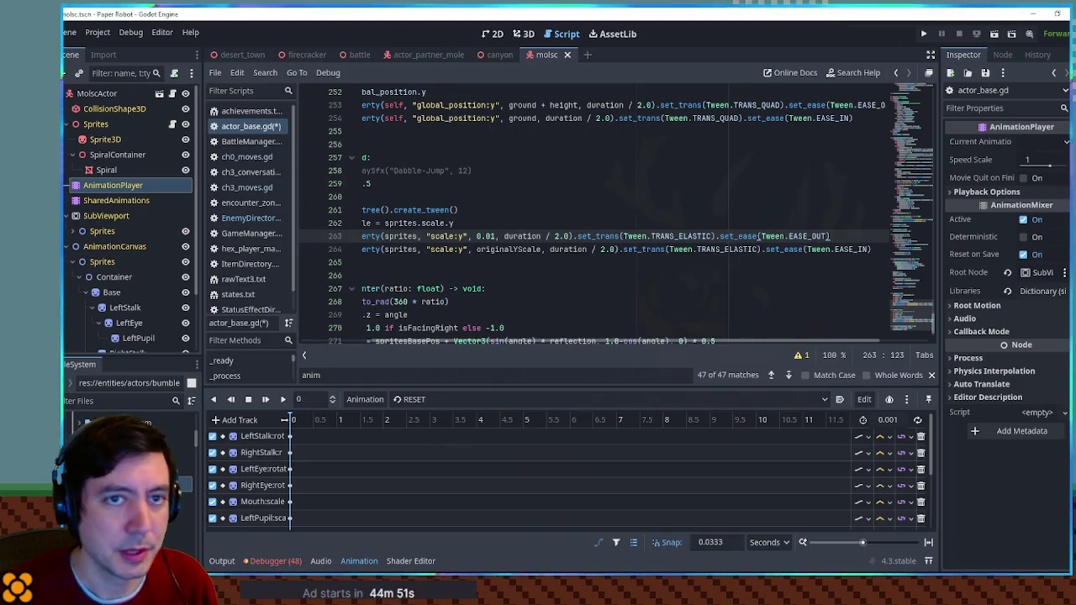
# Delete the unused var height = 1.0 line from Squish
pyautogui.click(430, 210)
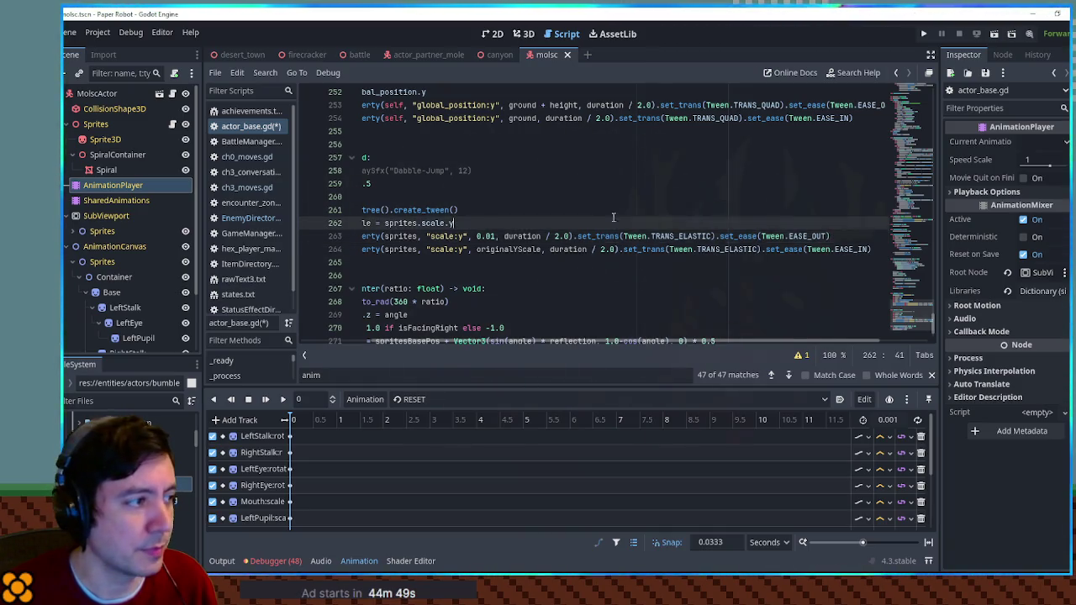
pyautogui.hscroll(-1, 454, 202)
pyautogui.doubleClick(397, 158)
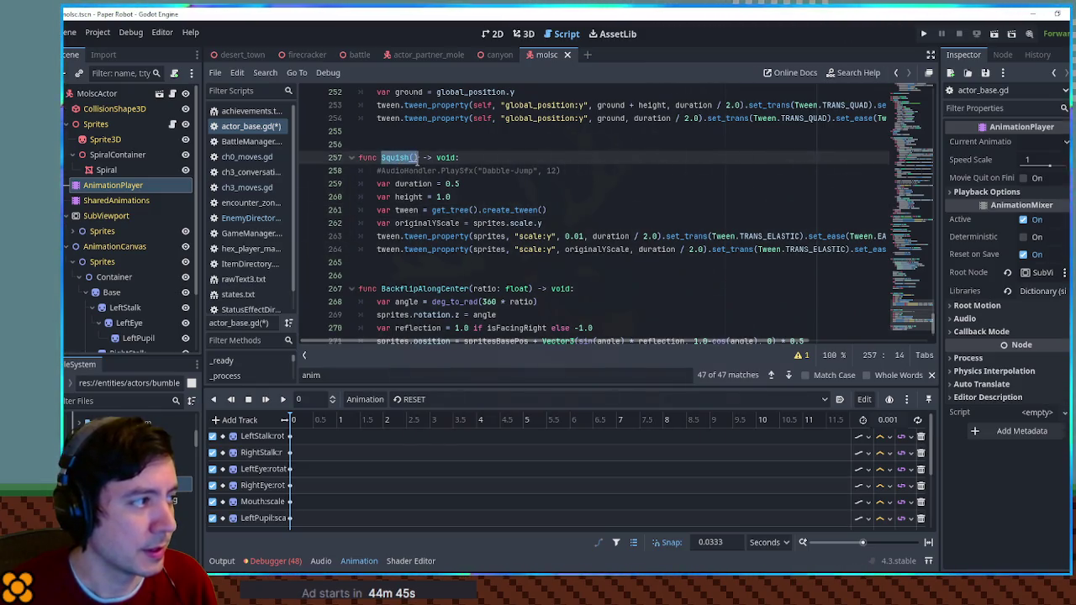
pyautogui.click(447, 196)
pyautogui.hotkey('ctrl', 'shift', 'k')
pyautogui.doubleClick(403, 159)
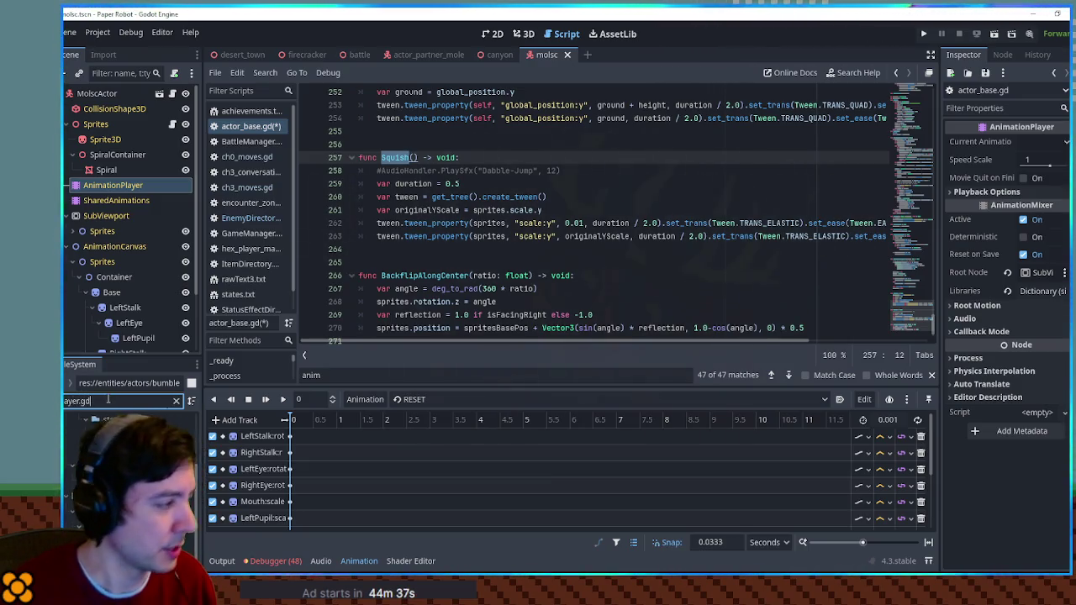
# Go back to player.gd and find the top of its _process function
pyautogui.hotkey('alt', 'Left')
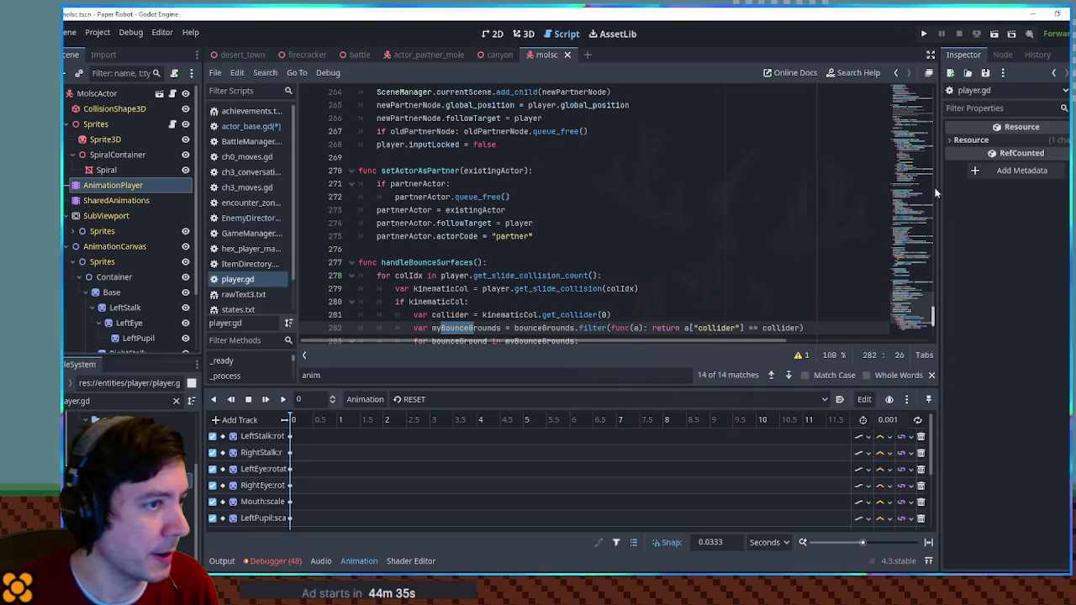
pyautogui.scroll(10, 586, 199)
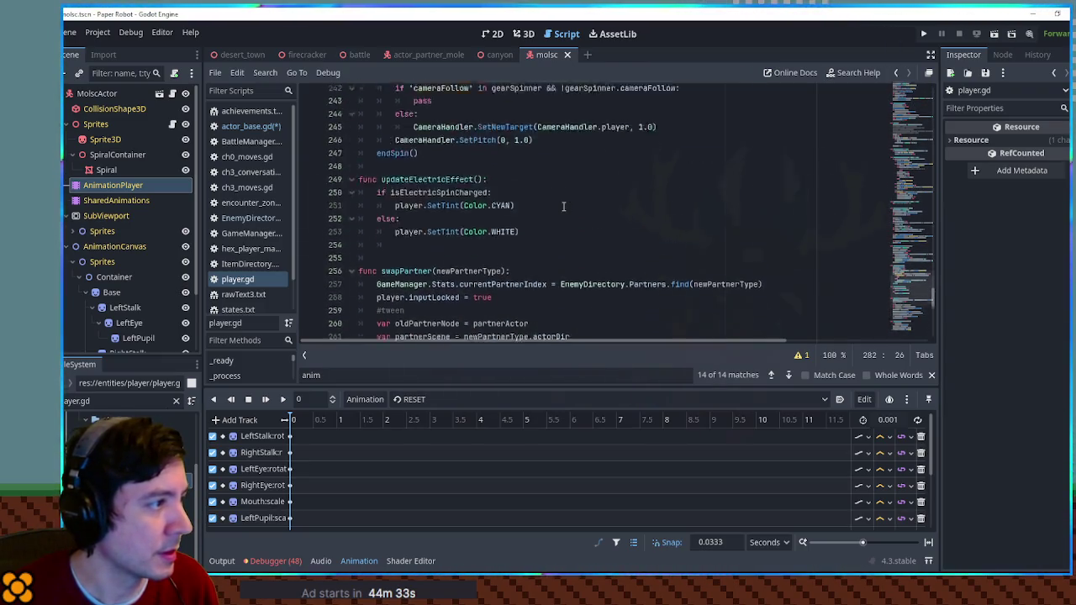
pyautogui.scroll(12, 571, 211)
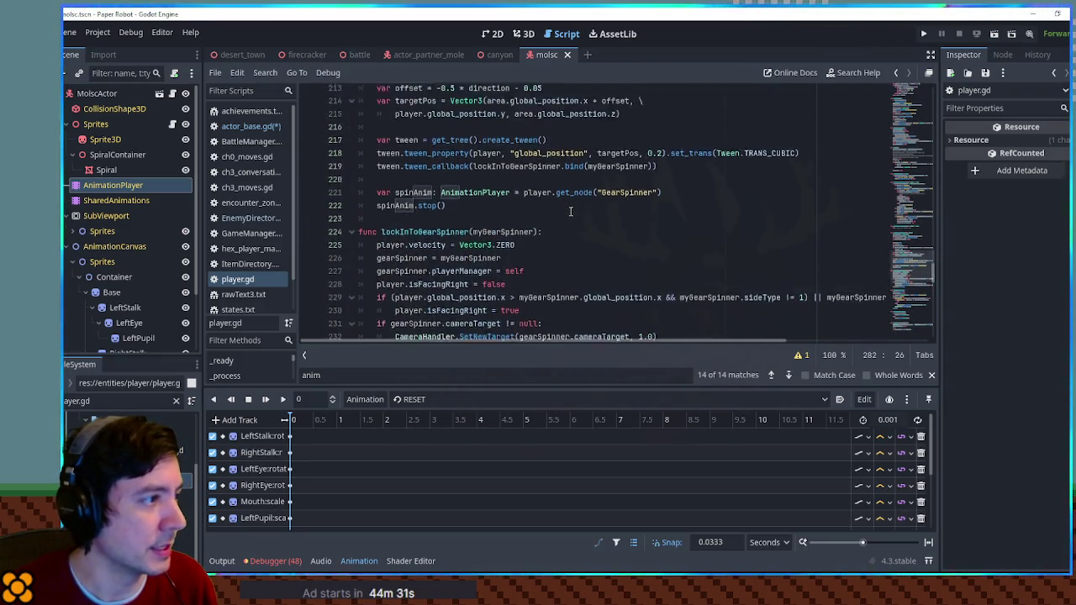
pyautogui.scroll(10, 588, 217)
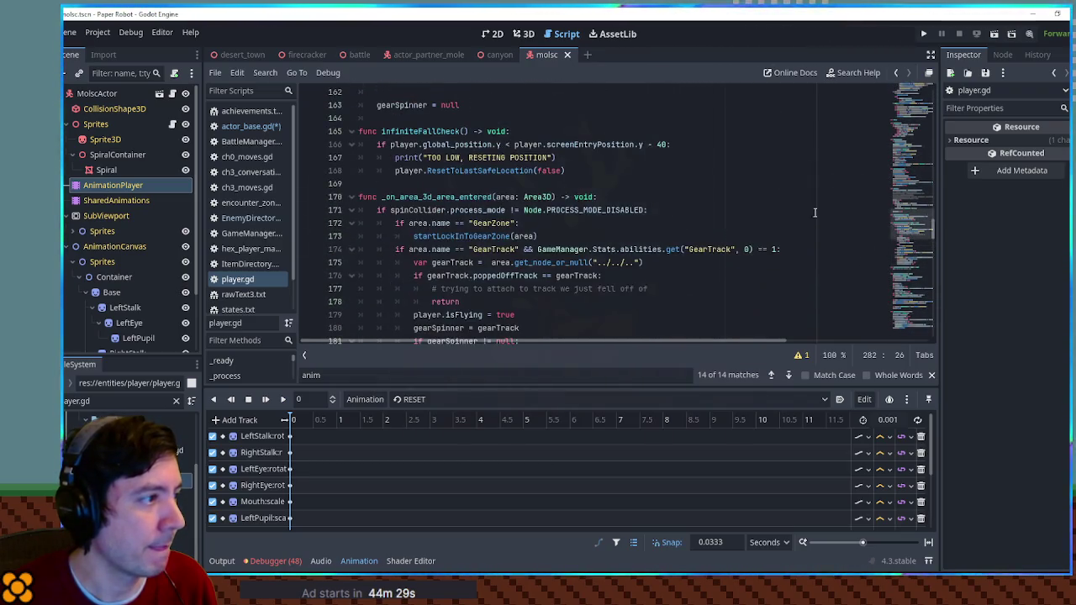
pyautogui.moveTo(914, 223)
pyautogui.mouseDown()
pyautogui.moveTo(920, 113)
pyautogui.moveTo(921, 122)
pyautogui.mouseUp()
pyautogui.click(509, 137)
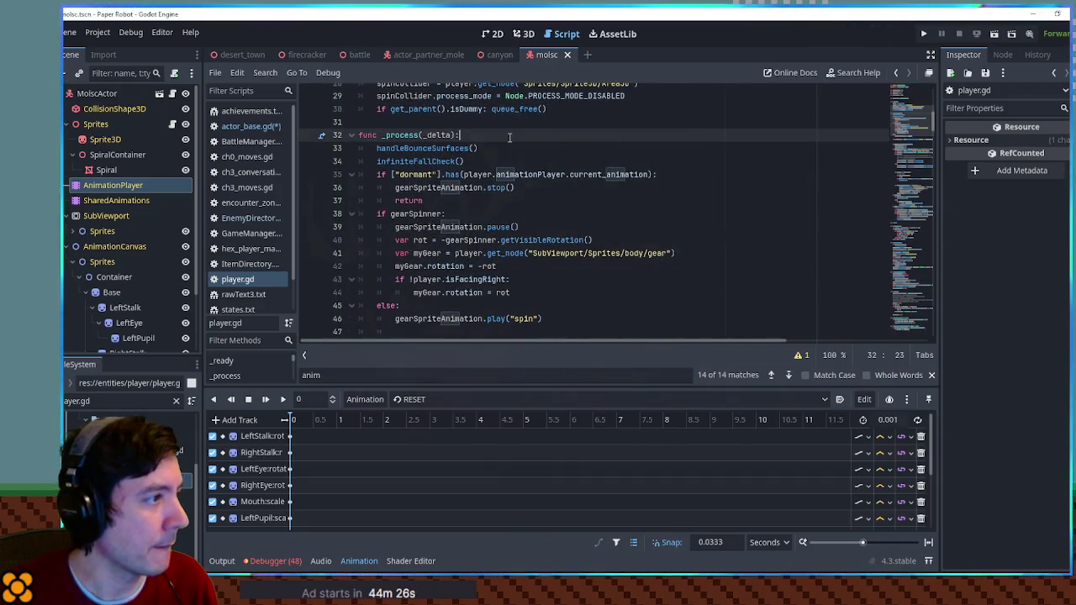
pyautogui.scroll(-2, 501, 174)
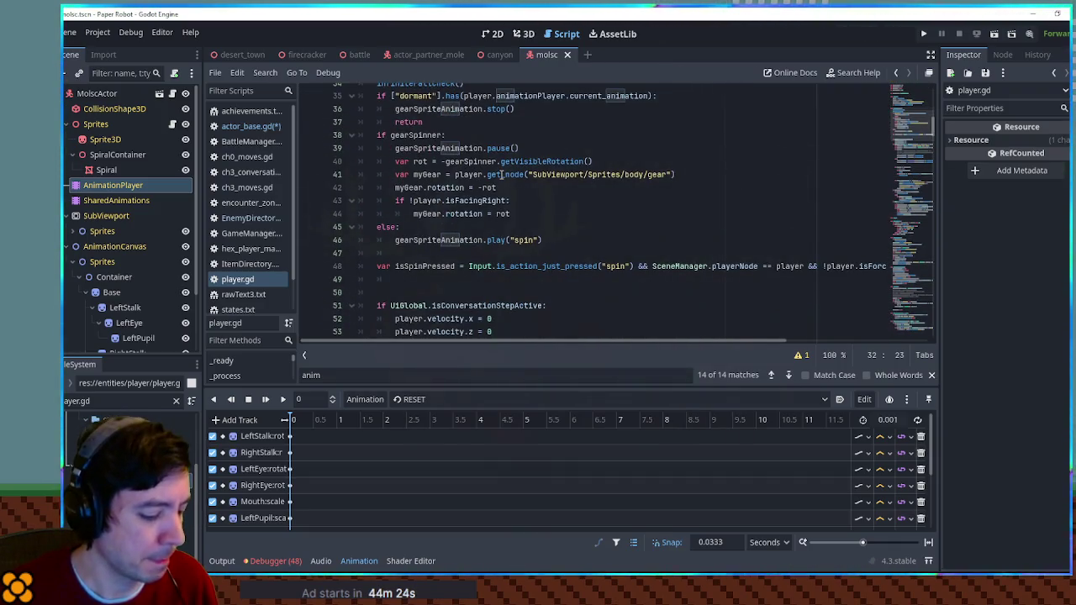
pyautogui.scroll(3, 430, 171)
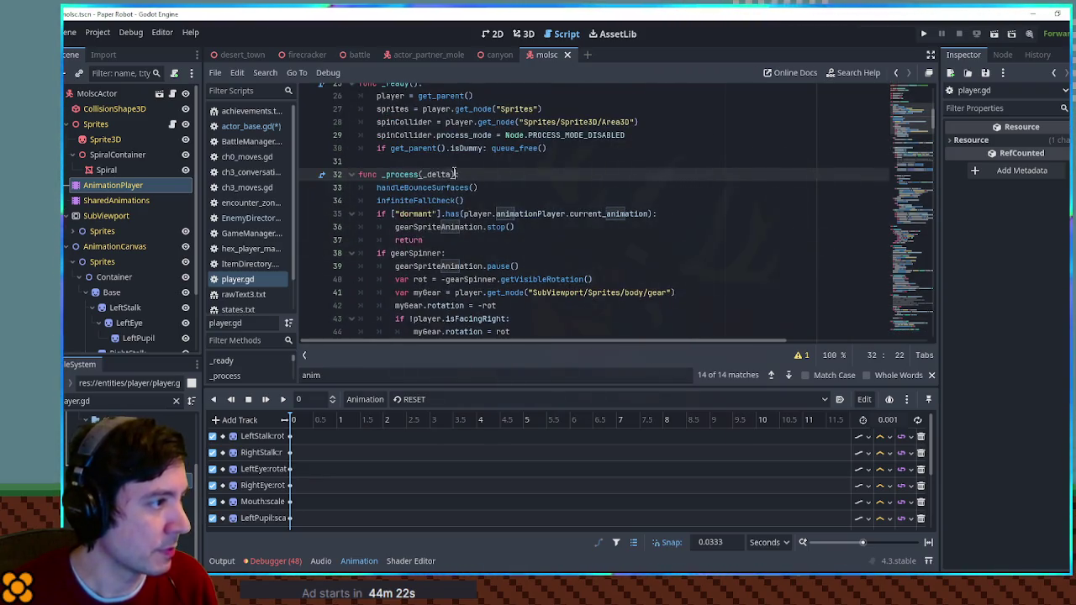
# Add 'if Input.is_action_just_pressed("right"): player.Squish()' as _process's first line and save
pyautogui.press('Return')
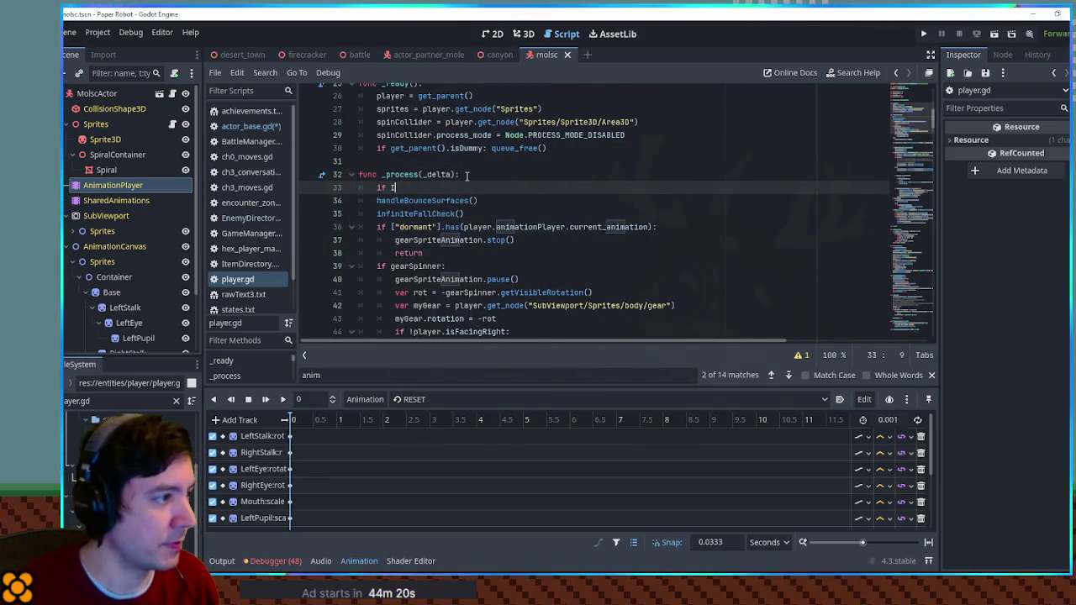
pyautogui.write('if Input.is_action_j')
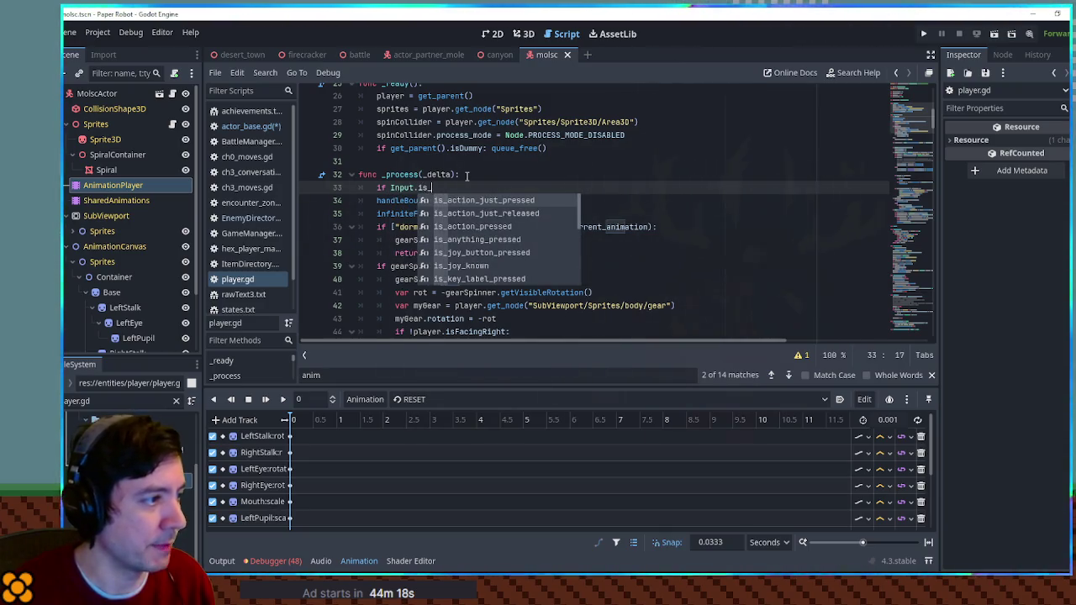
pyautogui.press('Return')
pyautogui.write('"right"')
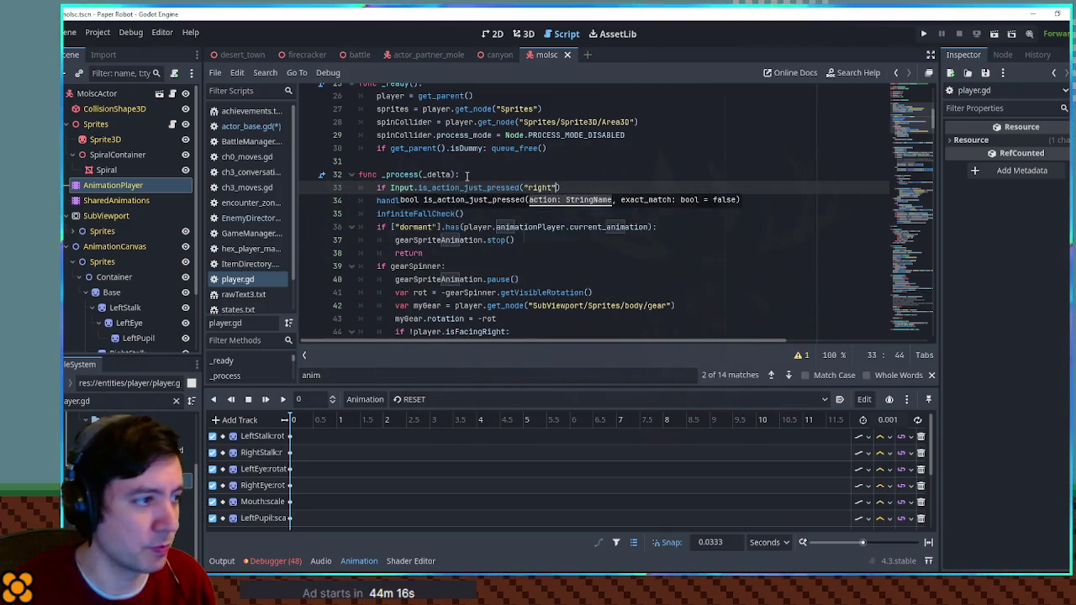
pyautogui.write('):')
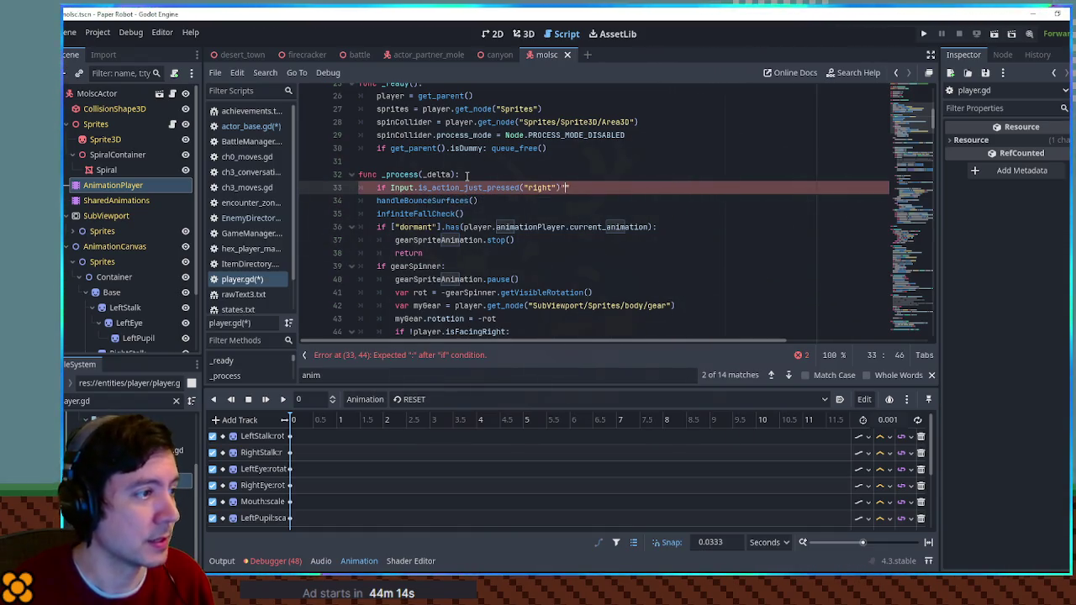
pyautogui.write(' player.Squish()')
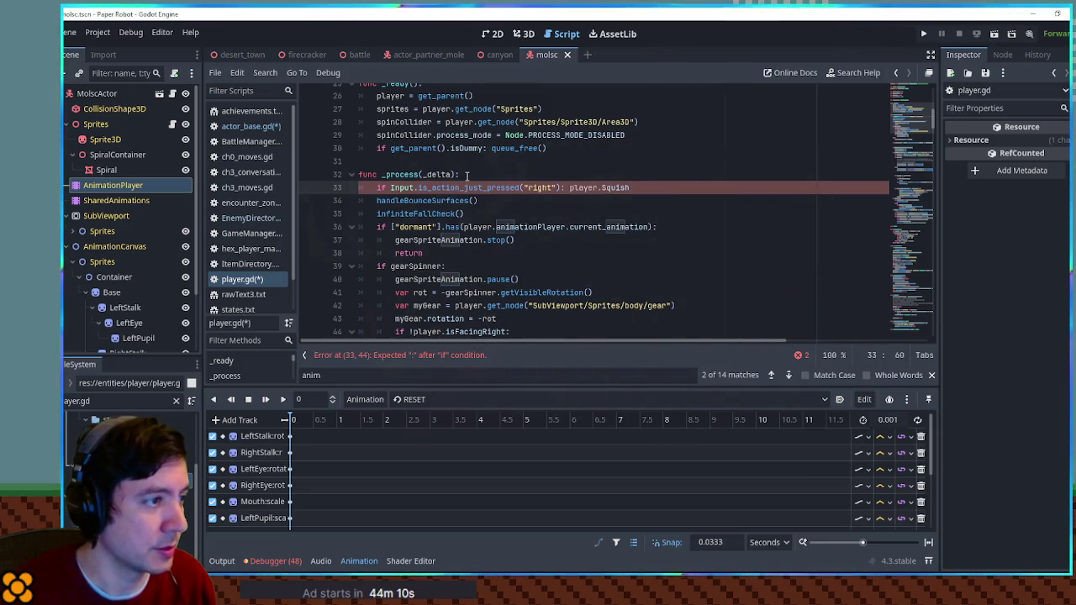
pyautogui.hotkey('ctrl', 's')
pyautogui.click(240, 54)
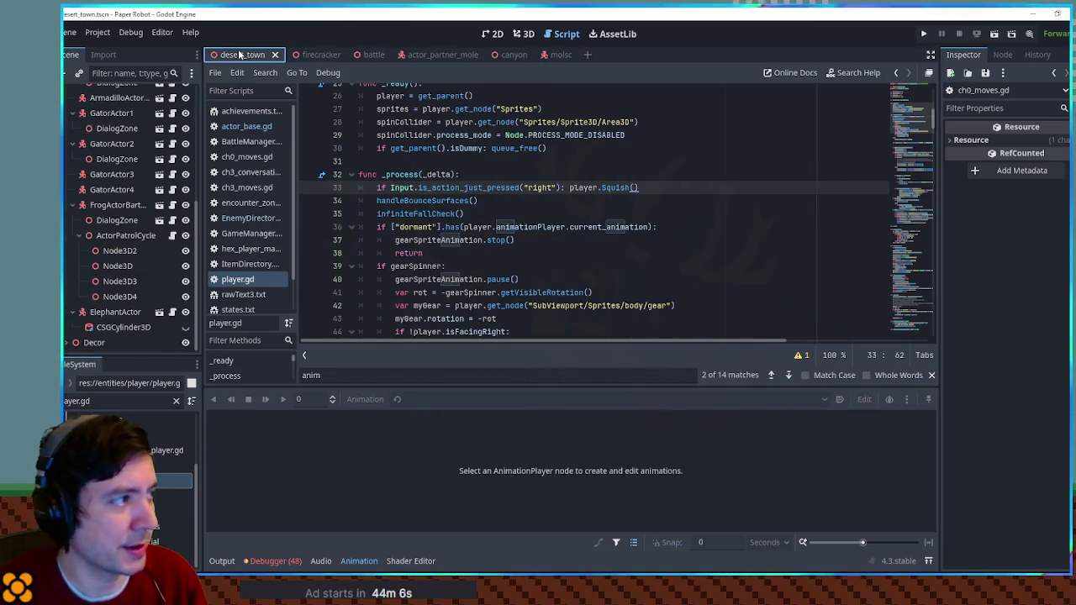
# Run the game, walk left and right to trigger the squish, then minimize the game window
pyautogui.press('F6')
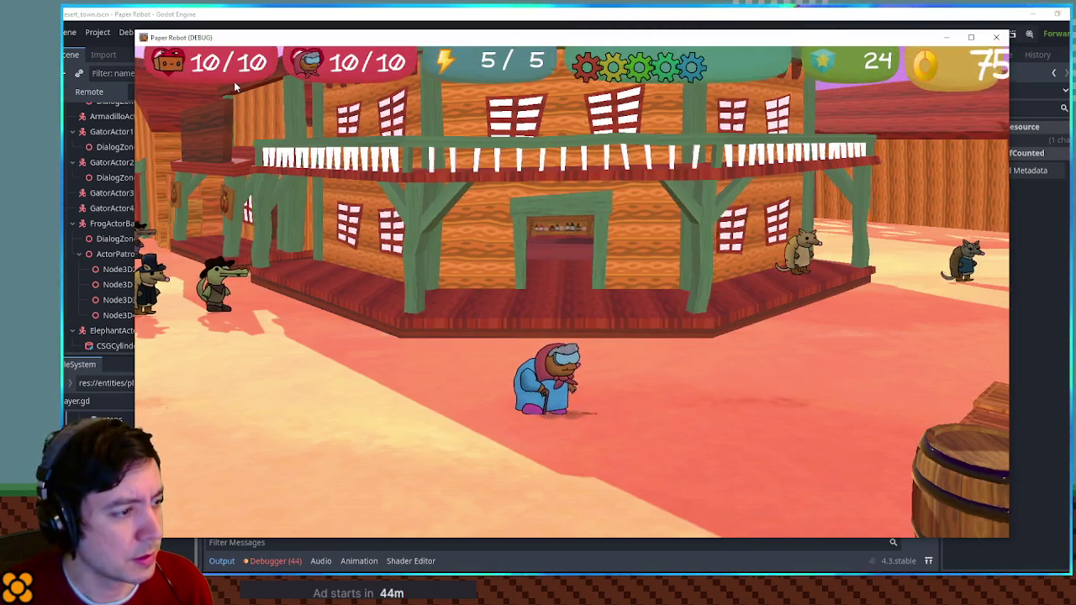
pyautogui.press('d')
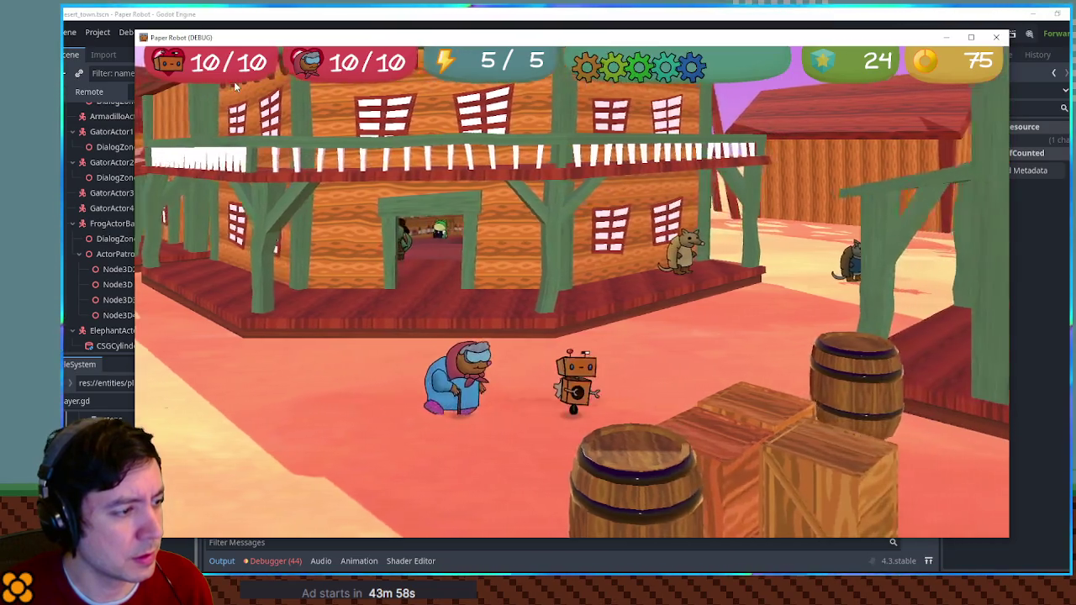
pyautogui.press('a')
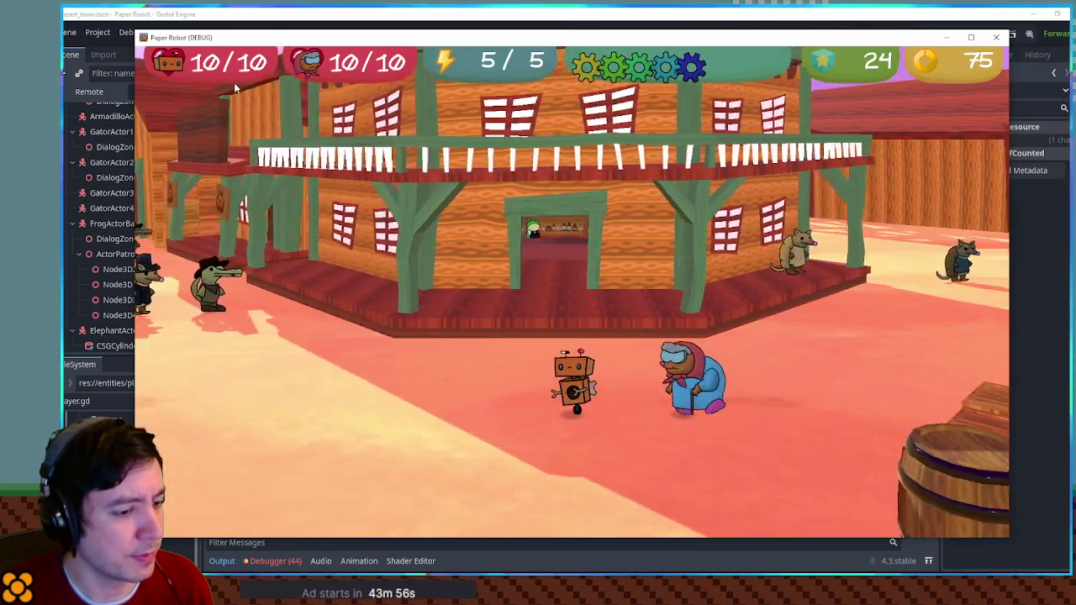
pyautogui.press('a')
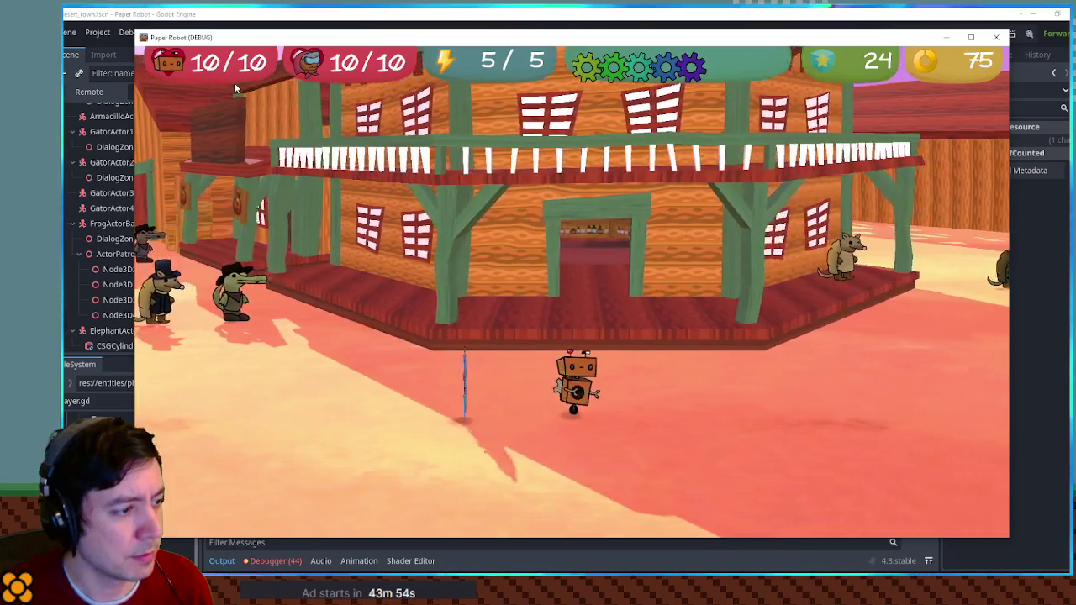
pyautogui.press('d')
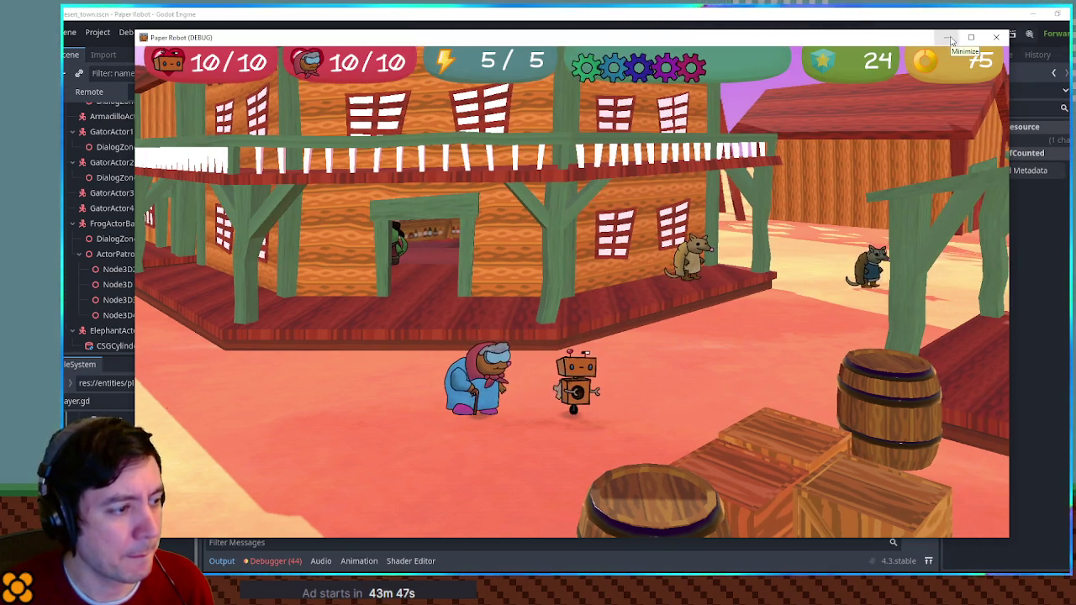
pyautogui.press('a')
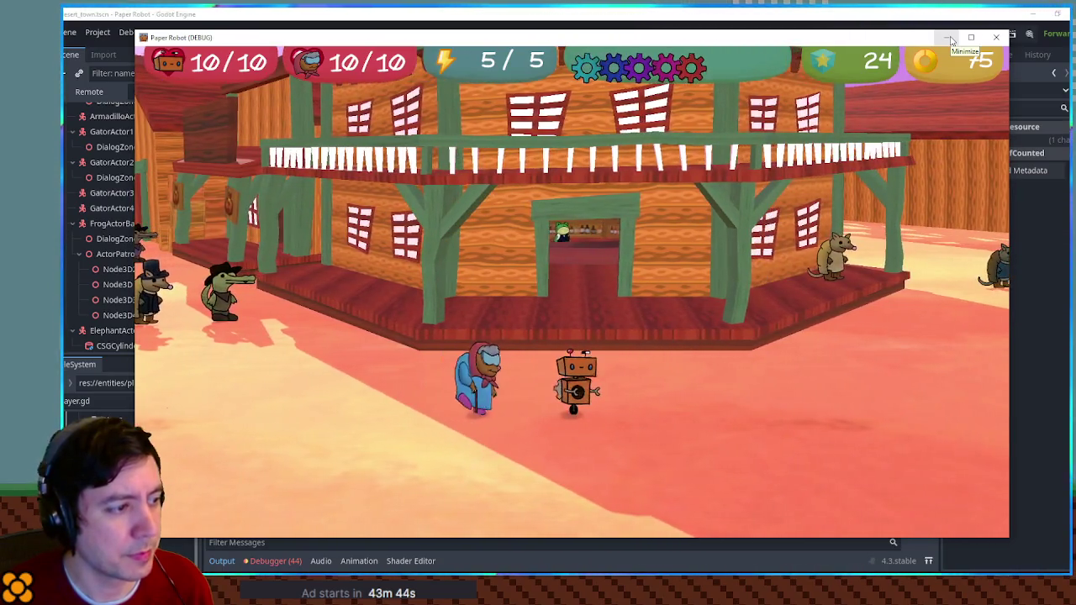
pyautogui.click(948, 38)
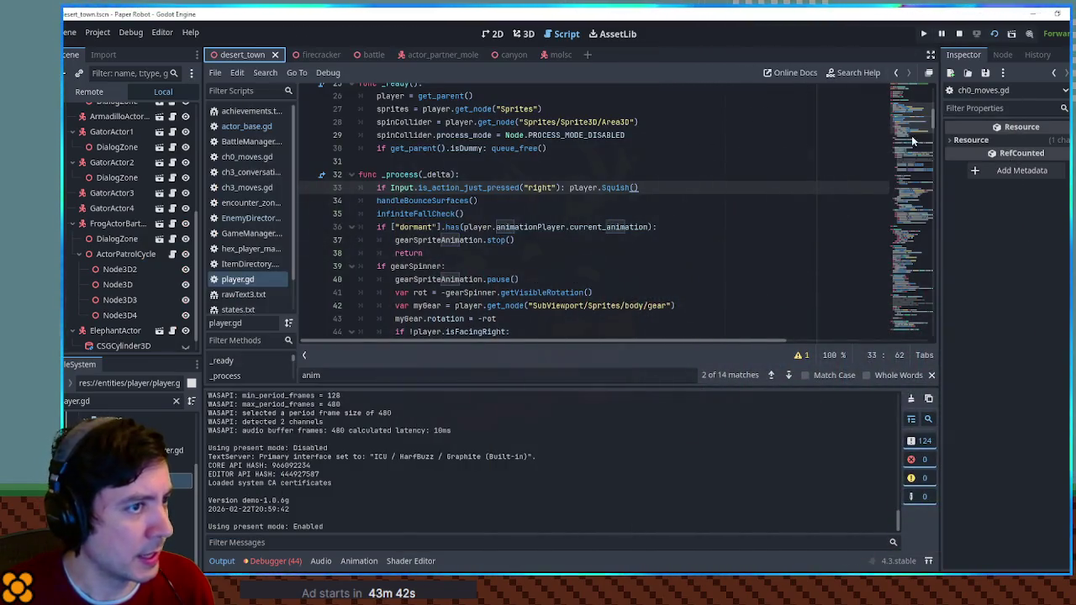
# In actor_base.gd, change the first Squish tween to TRANS_BOUNCE and run the game to test
pyautogui.moveTo(919, 133); pyautogui.dragTo(919, 291)
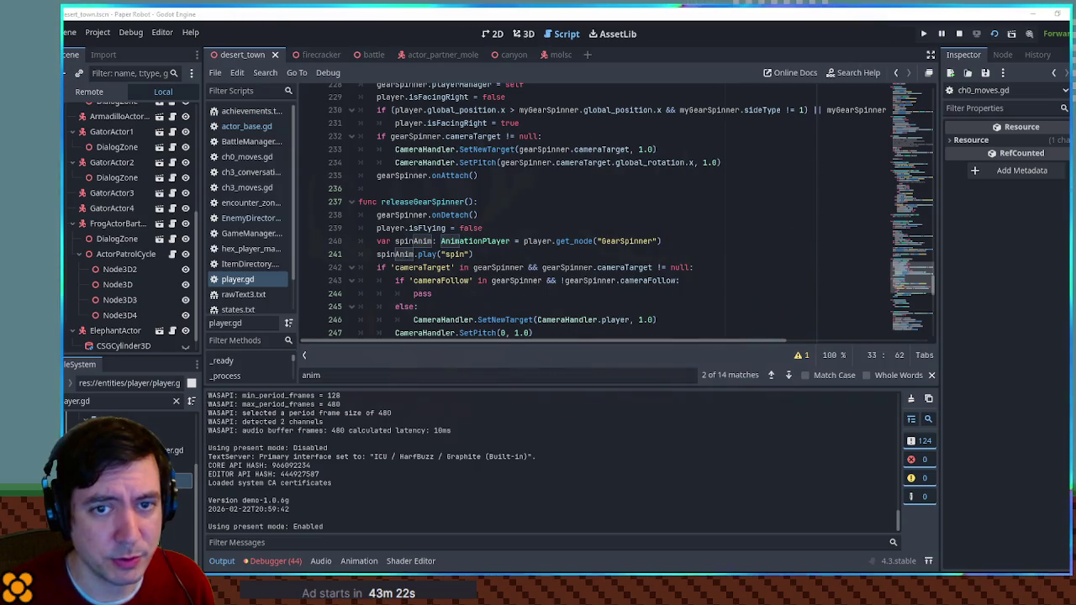
pyautogui.scroll(-6, 588, 210)
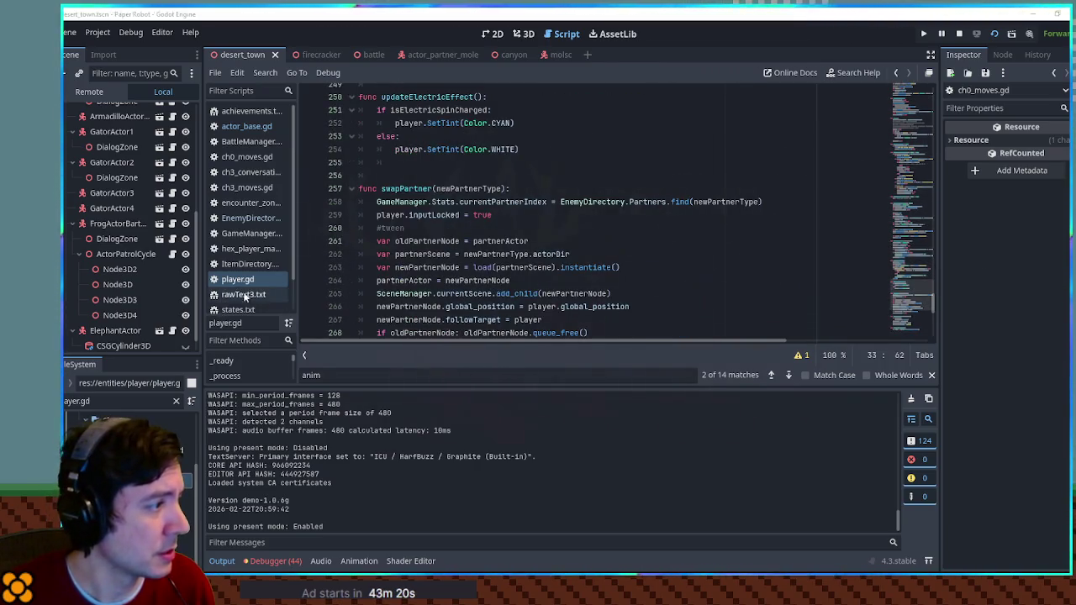
pyautogui.click(248, 126)
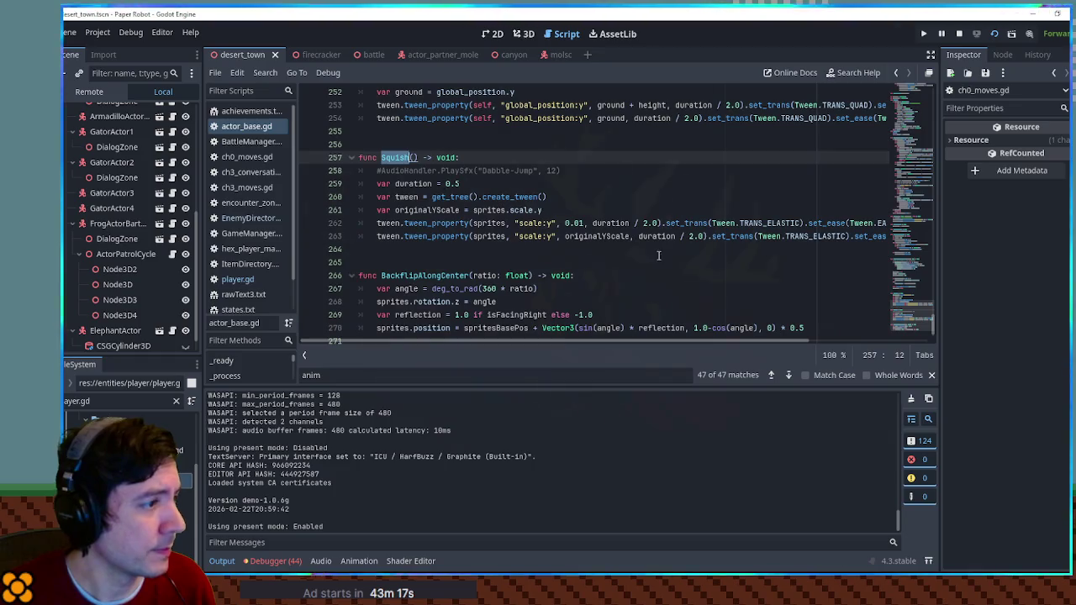
pyautogui.hotkey('ctrl', 'j')
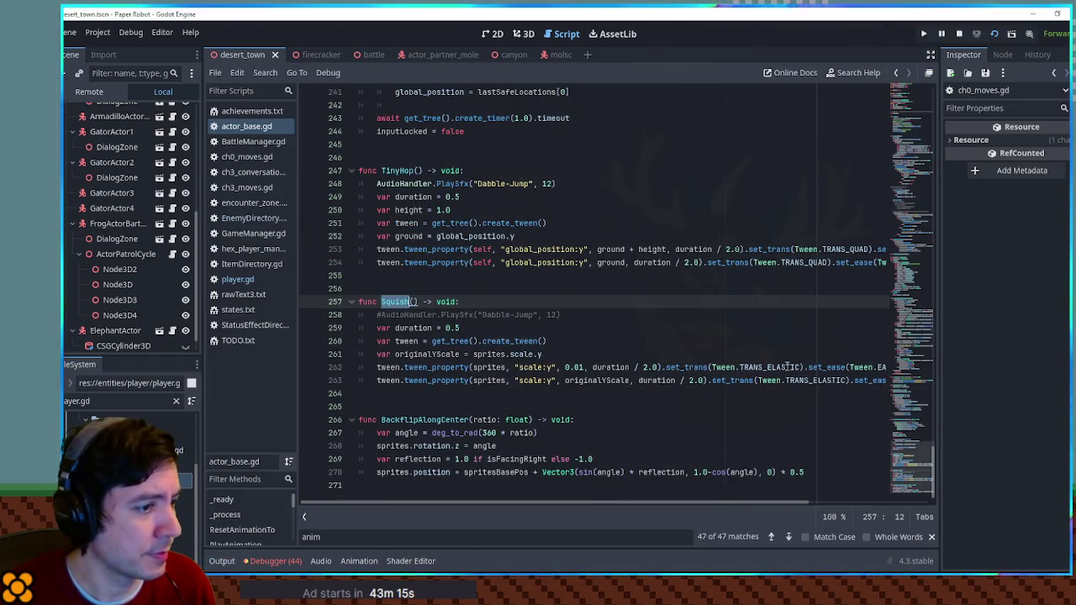
pyautogui.doubleClick(788, 367)
pyautogui.write('BOU')
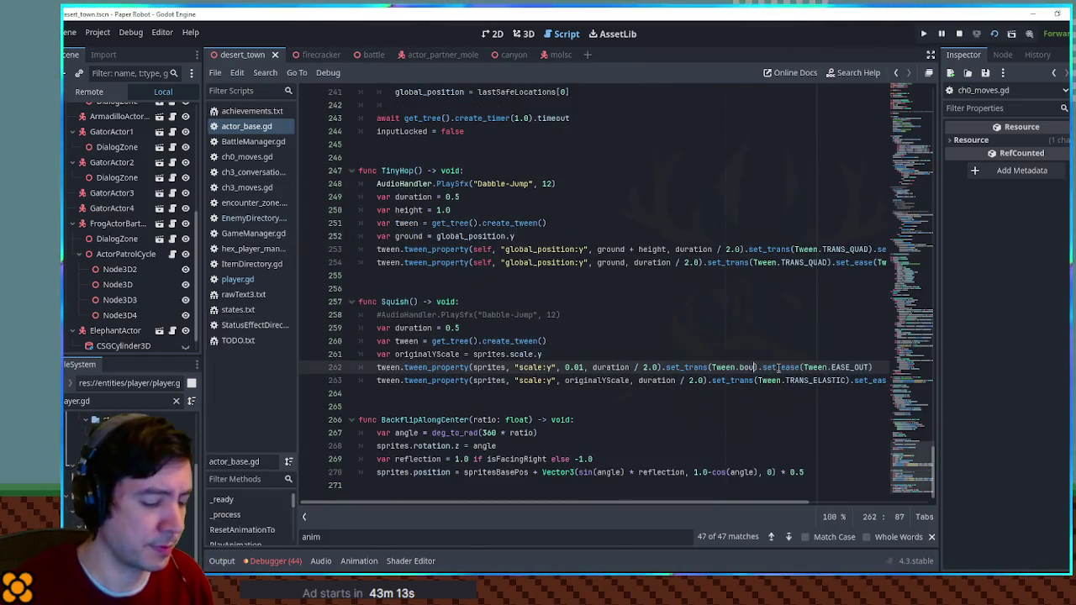
pyautogui.press('Return')
pyautogui.press('End')
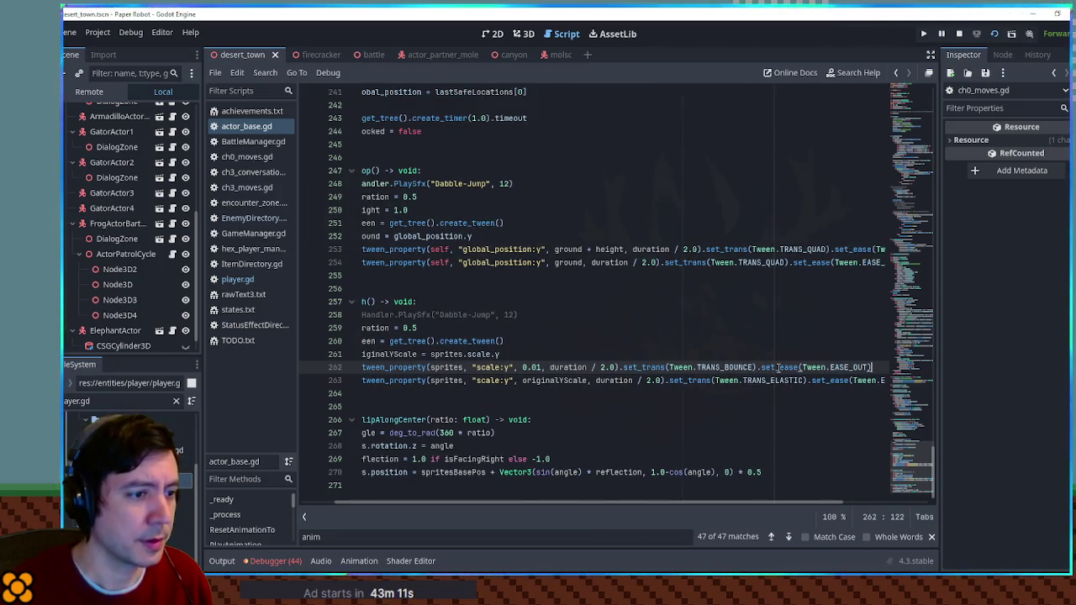
pyautogui.press('F6')
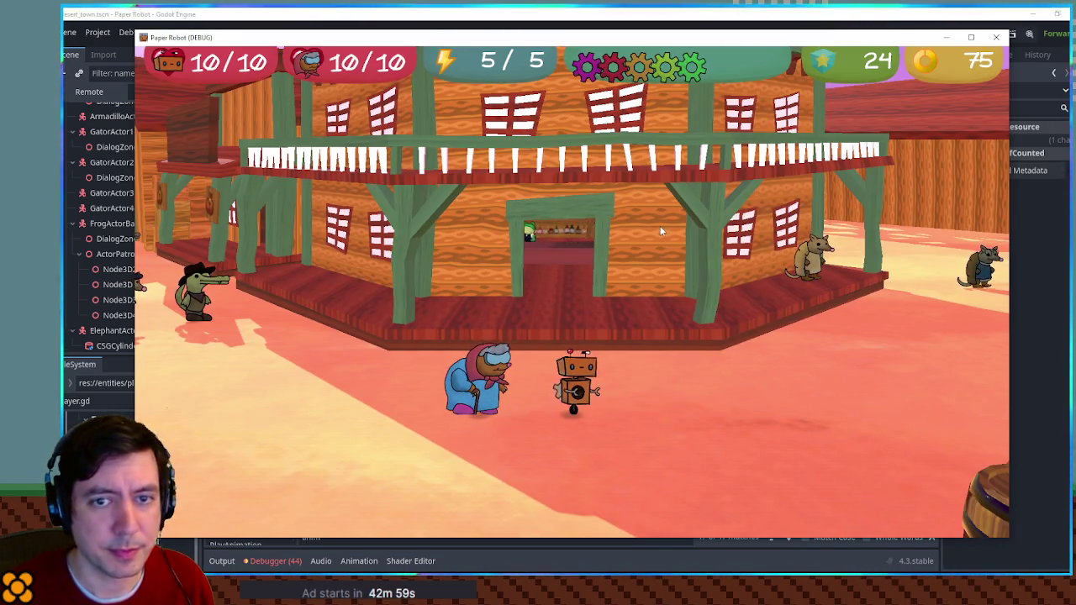
# Stop the game and copy line 262's TRANS_BOUNCE/EASE_OUT settings over line 263's elastic tail
pyautogui.press('F8')
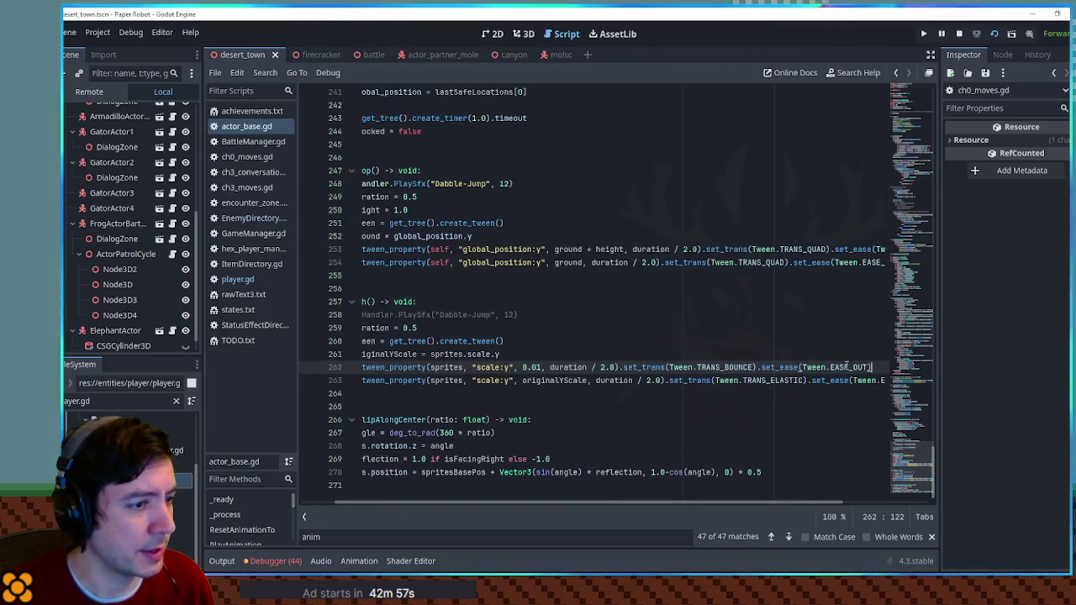
pyautogui.doubleClick(849, 368)
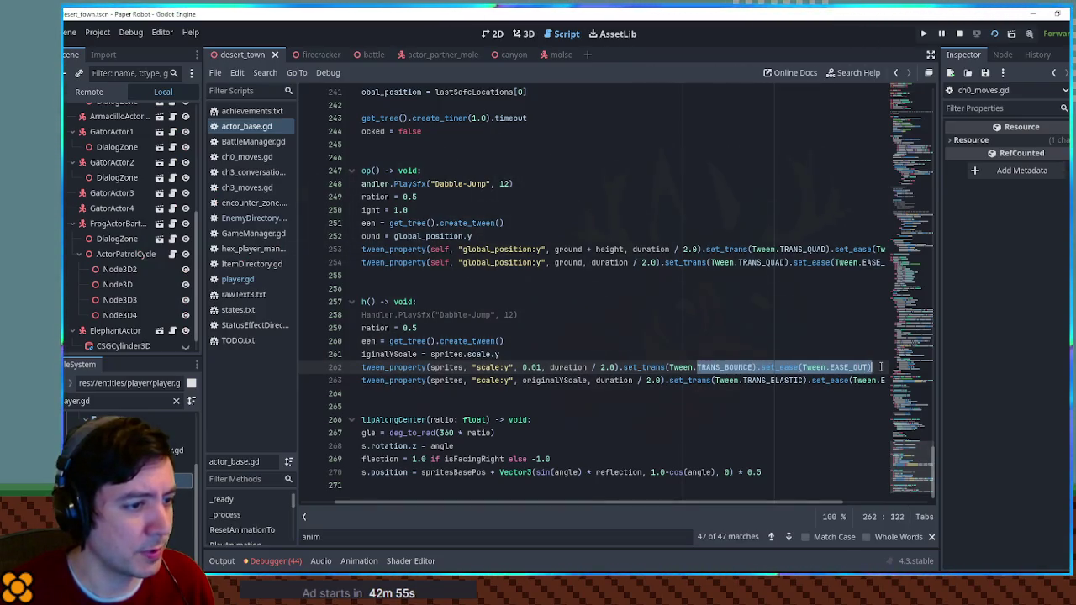
pyautogui.click(758, 380)
pyautogui.hotkey('shift', 'End')
pyautogui.write('TRANS_BOUNCE).set_ease(Tween.EASE_OUT)')
pyautogui.moveTo(724, 367)
pyautogui.mouseDown()
pyautogui.moveTo(361, 367)
pyautogui.moveTo(359, 354)
pyautogui.mouseUp()
pyautogui.click(555, 368)
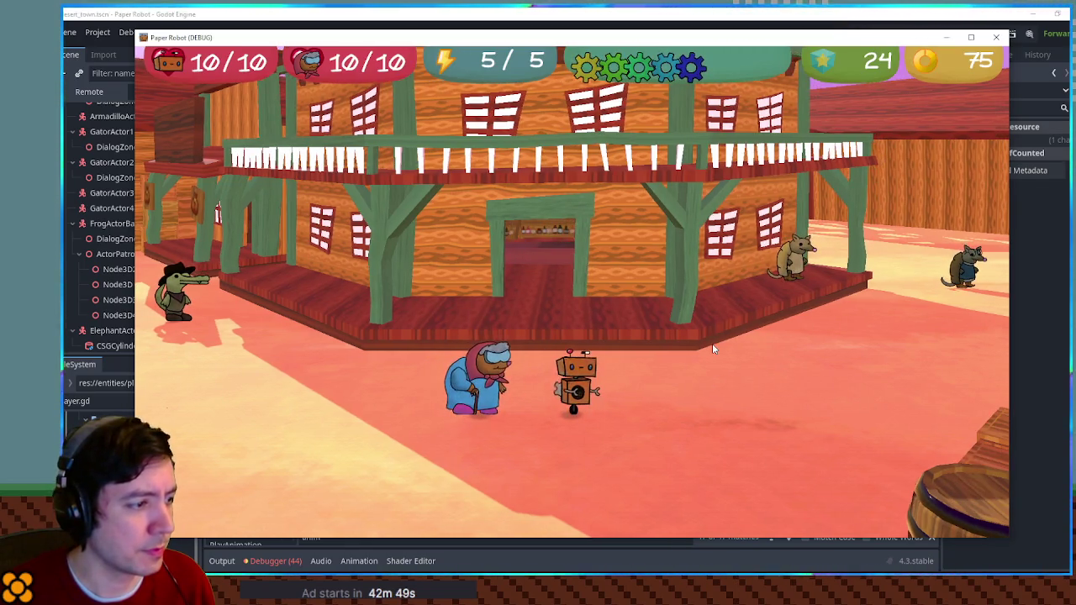
# Insert a new line between the two Squish scale tweens after line 262
pyautogui.click(777, 12)
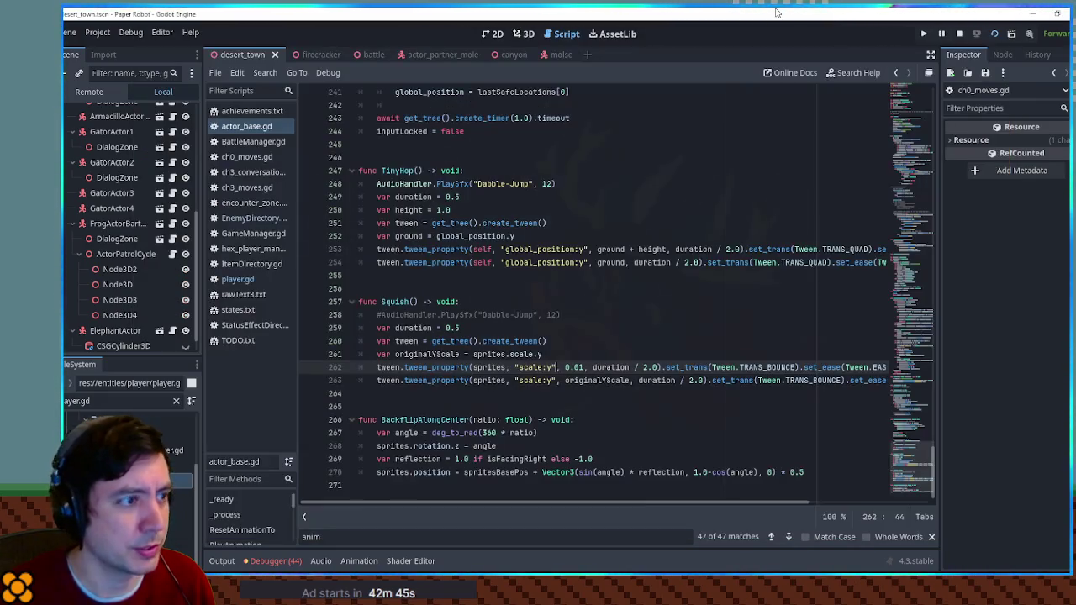
pyautogui.press('End')
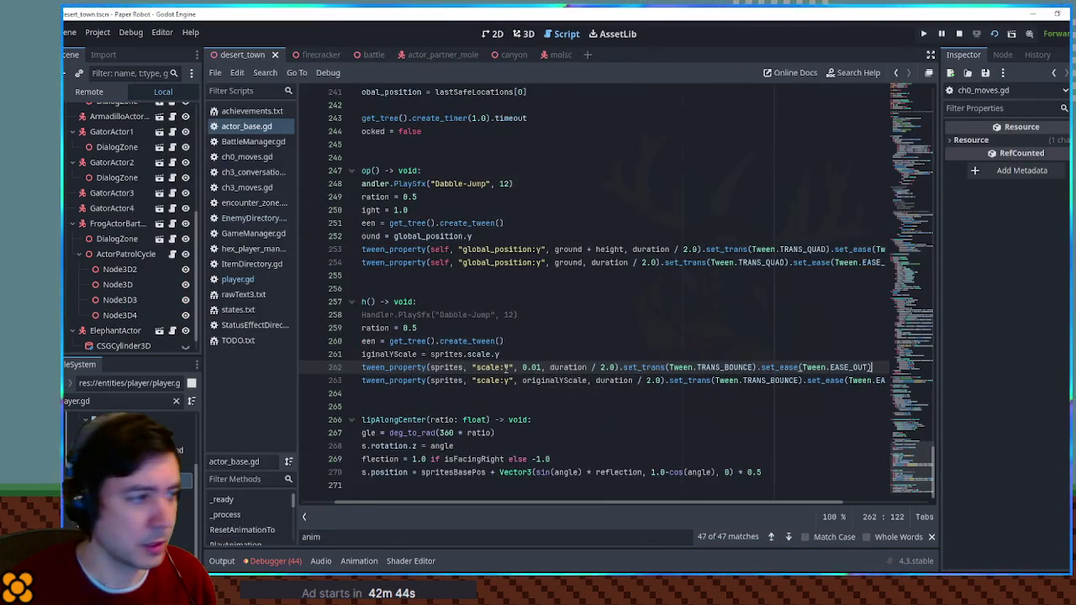
pyautogui.press('Return')
pyautogui.write('tween.')
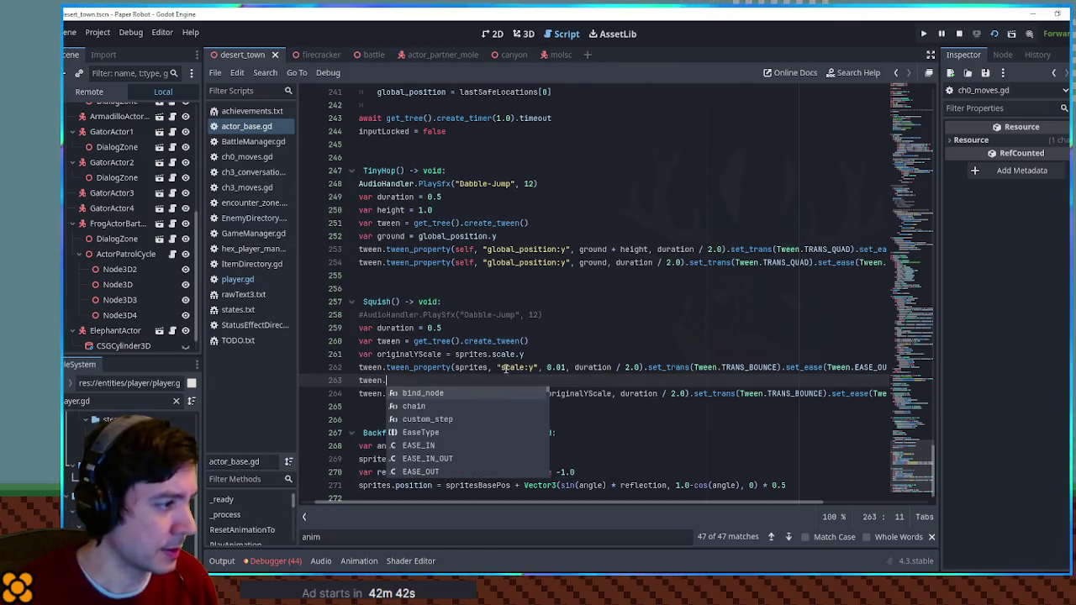
pyautogui.write('pa')
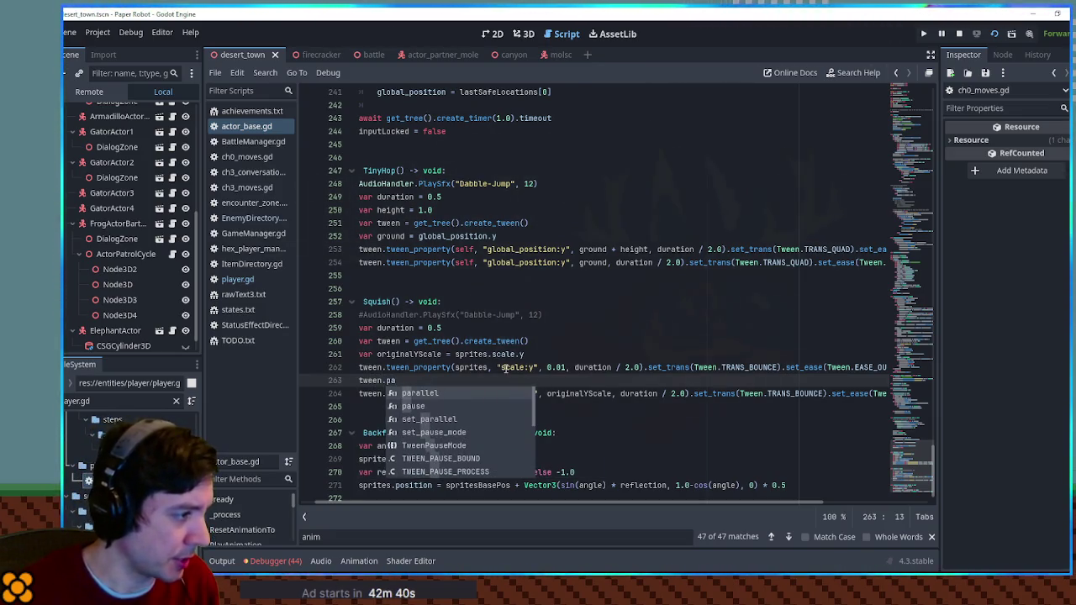
pyautogui.press('BackSpace')
pyautogui.press('BackSpace')
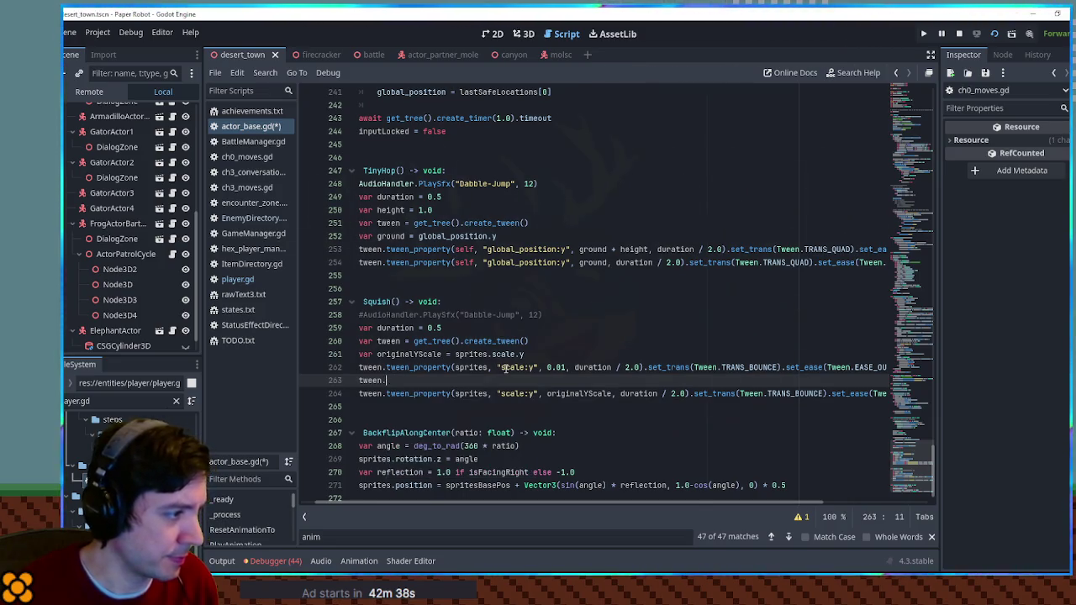
pyautogui.press('BackSpace')
pyautogui.press('BackSpace')
pyautogui.press('BackSpace')
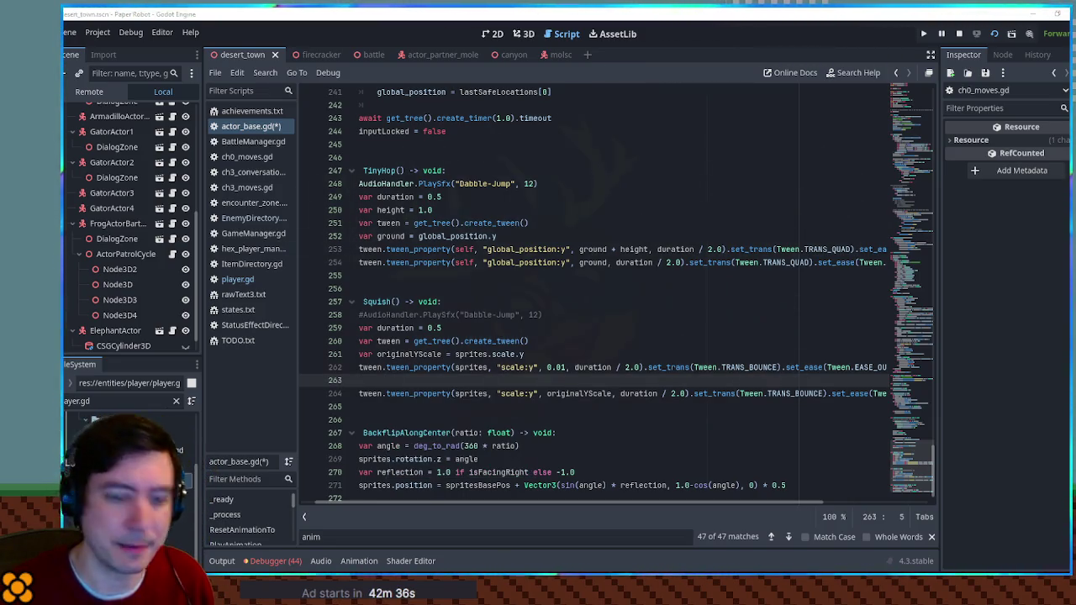
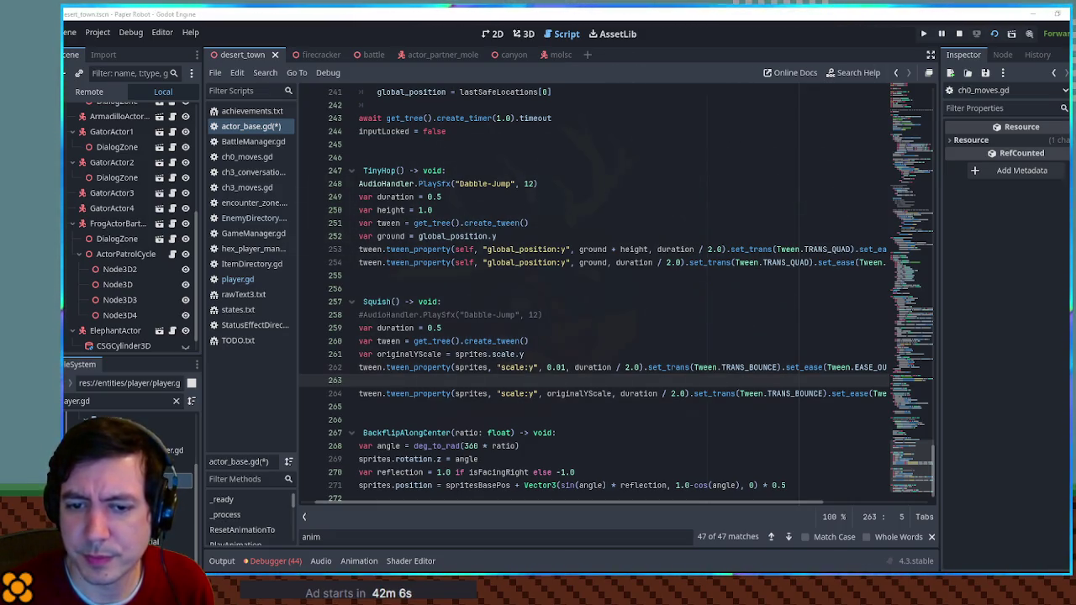
# Save actor_base.gd with set_delay(2) on line 253 and launch Paper Robot to test it
pyautogui.click(774, 249)
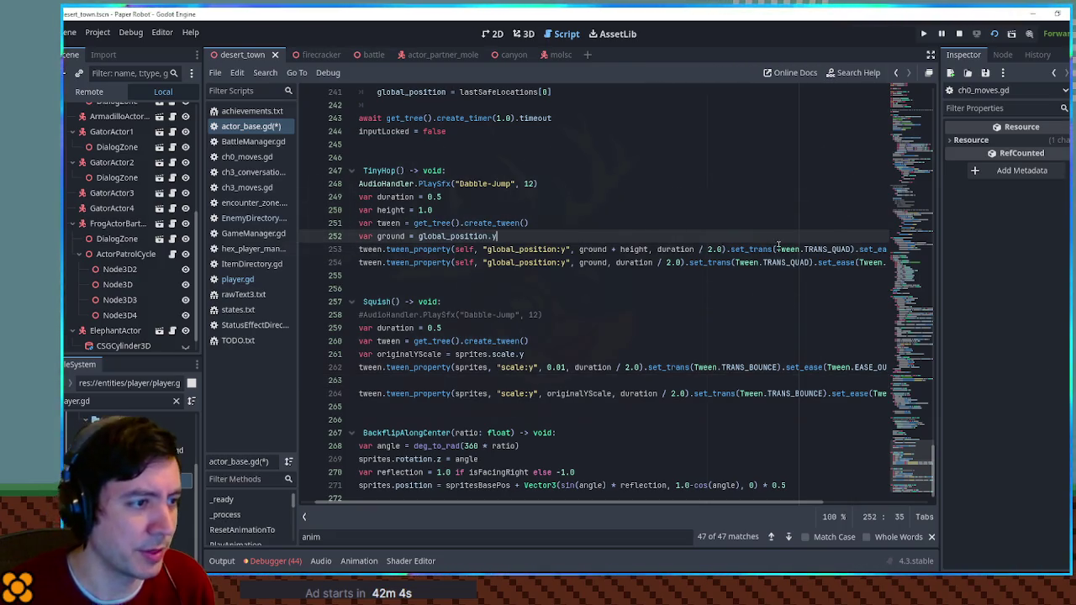
pyautogui.press('End')
pyautogui.hotkey('ctrl', 's')
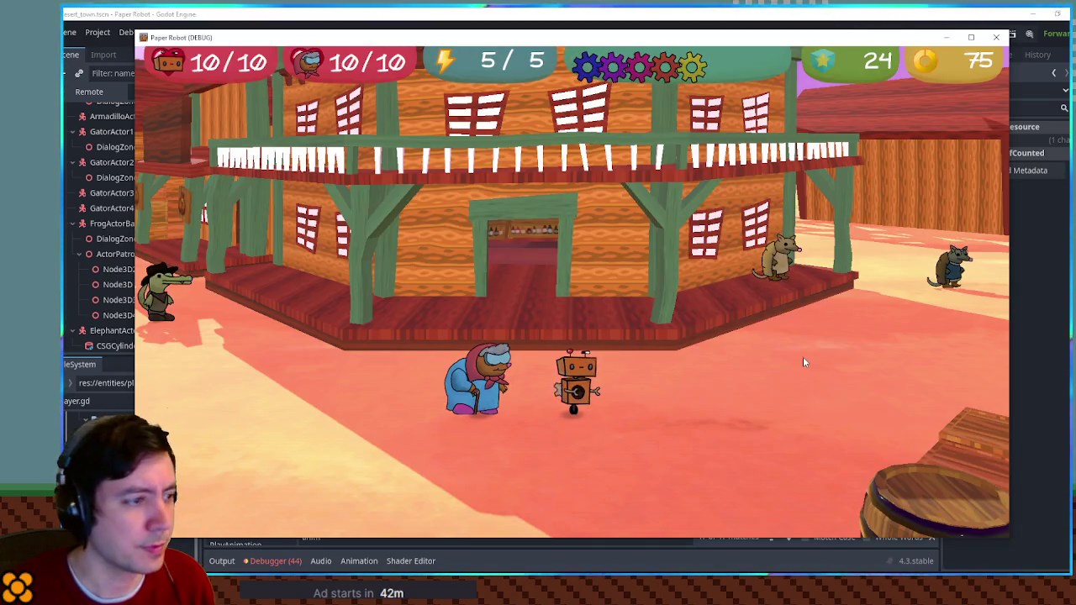
# Return from the running game to actor_base.gd in the Godot script editor
pyautogui.click(782, 28)
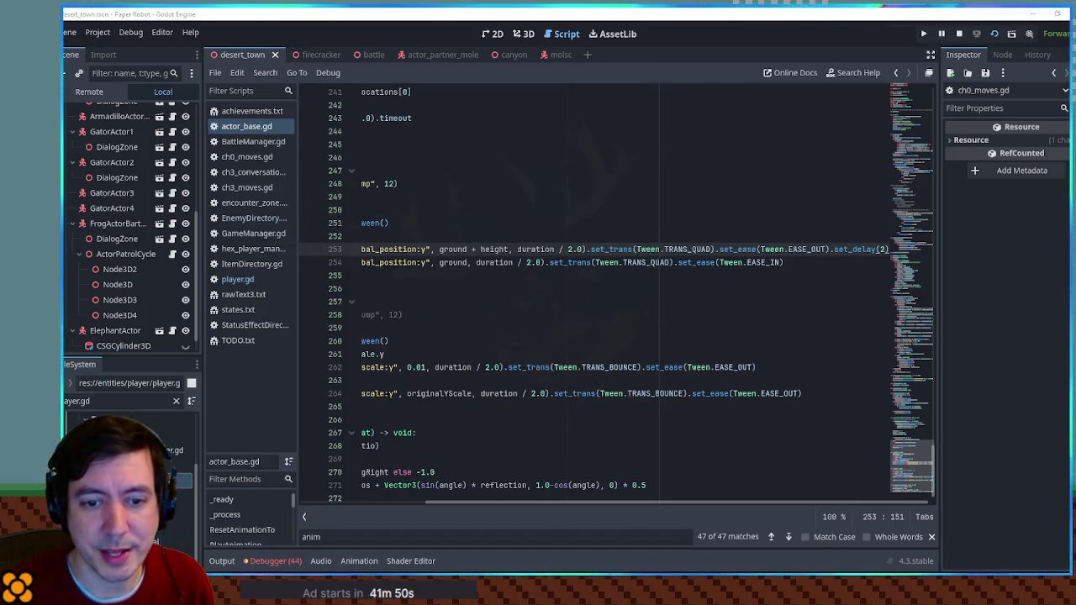
# Replace set_delay with tween_interval(2) on line 253, test the hop, then close the game
pyautogui.doubleClick(855, 250)
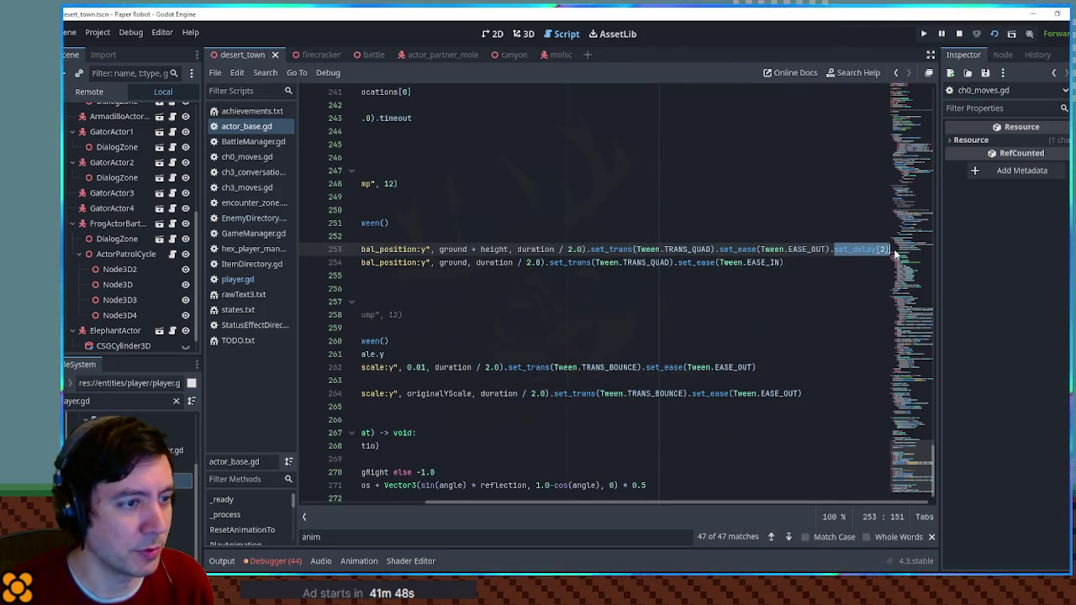
pyautogui.press('F6')
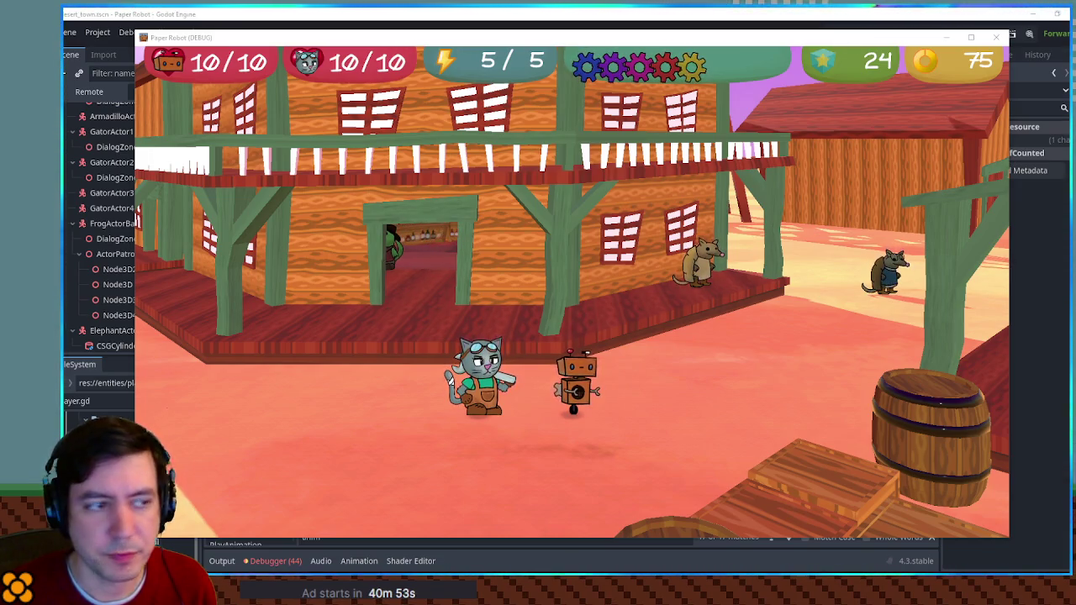
pyautogui.press('F8')
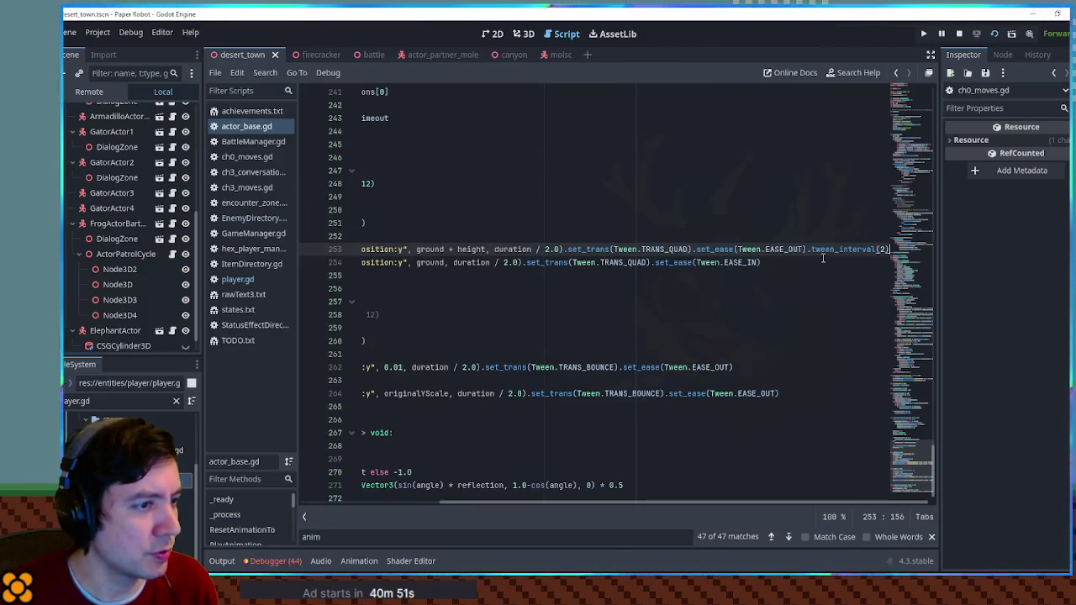
# Search all project files for tween_interval
pyautogui.doubleClick(832, 249)
pyautogui.hotkey('ctrl', 'shift', 'f')
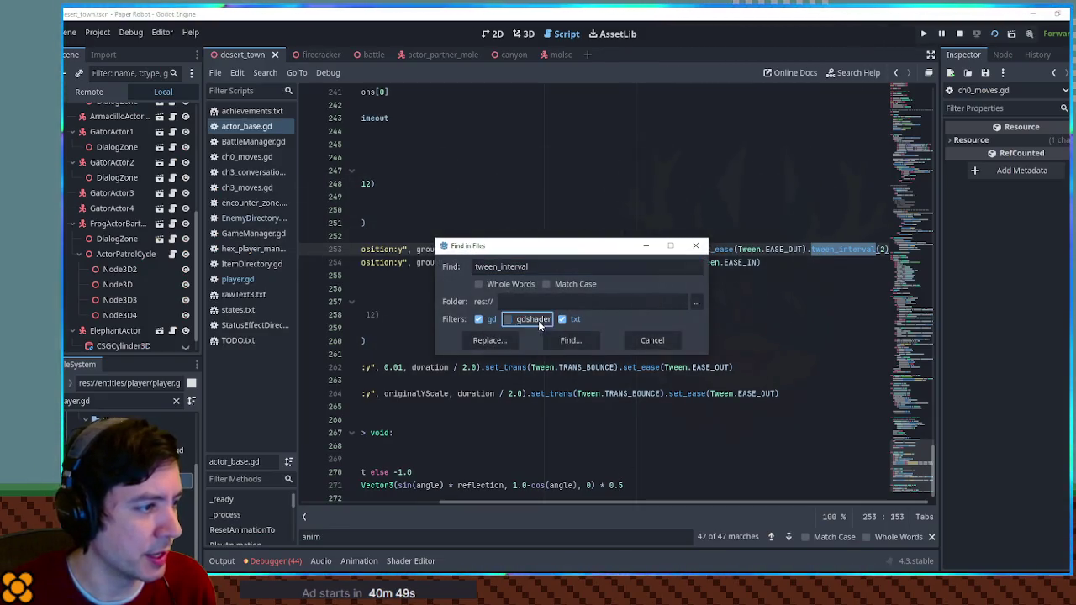
pyautogui.click(562, 340)
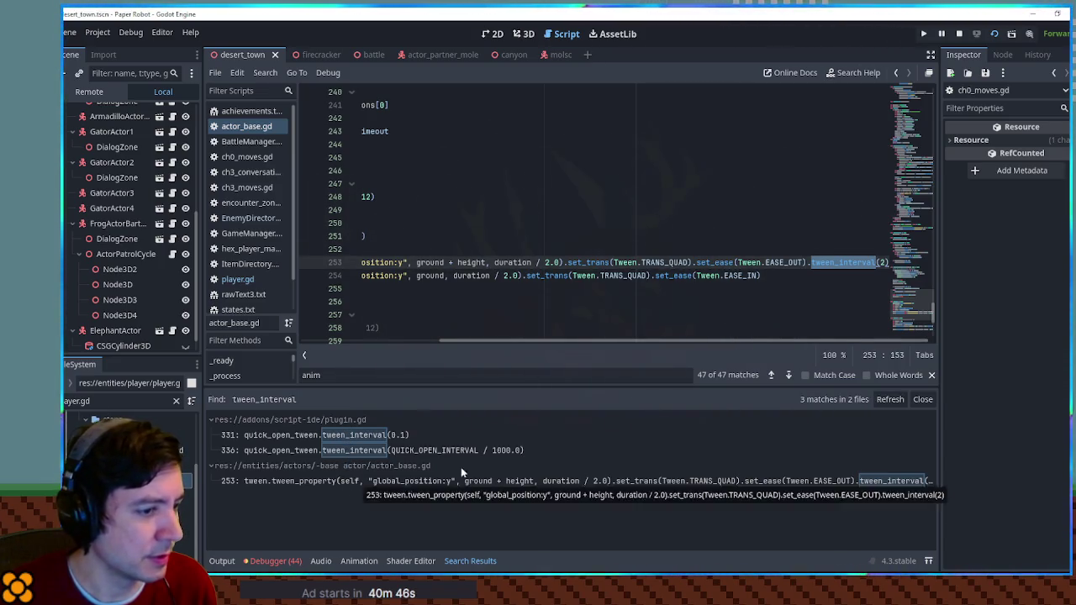
# Search all project files for set_delay, finding one match in audio_handler.gd line 260
pyautogui.click(805, 263)
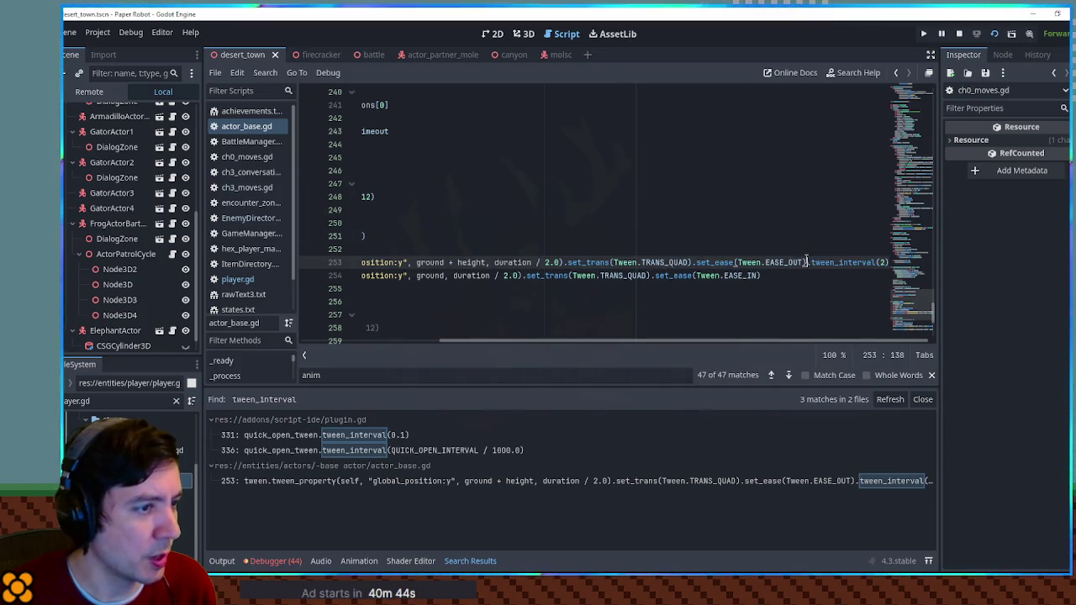
pyautogui.hotkey('ctrl', 'shift', 'f')
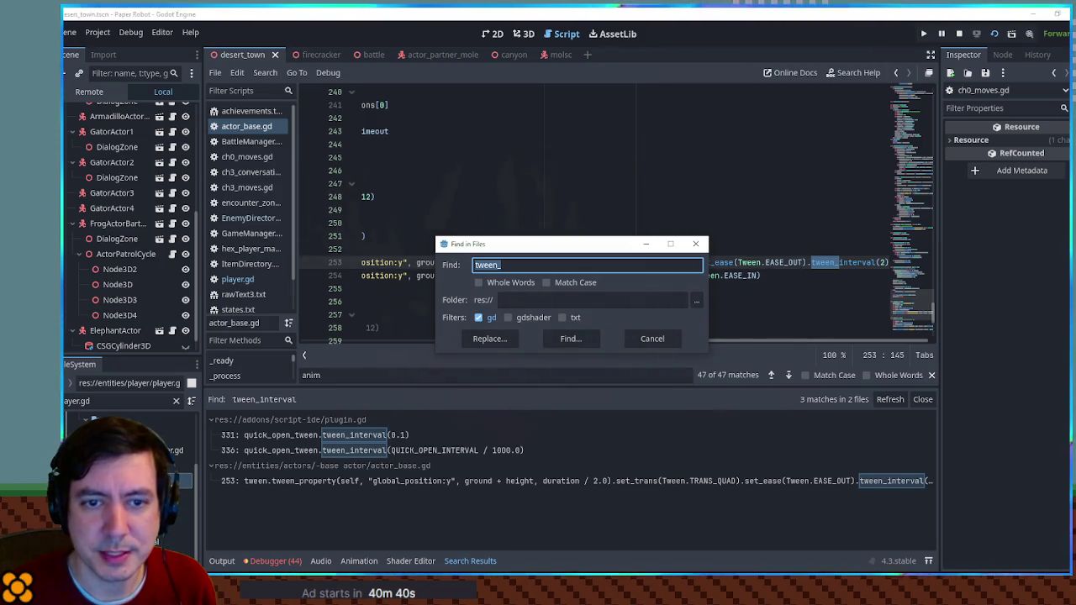
pyautogui.click(539, 242)
pyautogui.write('set_delay')
pyautogui.click(585, 342)
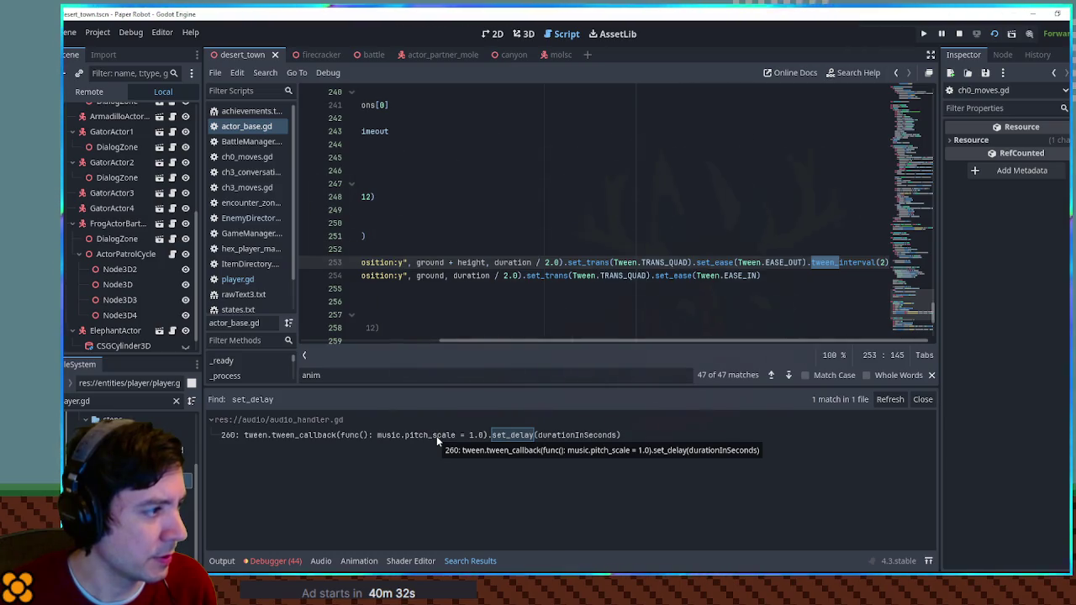
pyautogui.moveTo(470, 345)
pyautogui.mouseDown()
pyautogui.moveTo(344, 343)
pyautogui.moveTo(354, 346)
pyautogui.mouseUp()
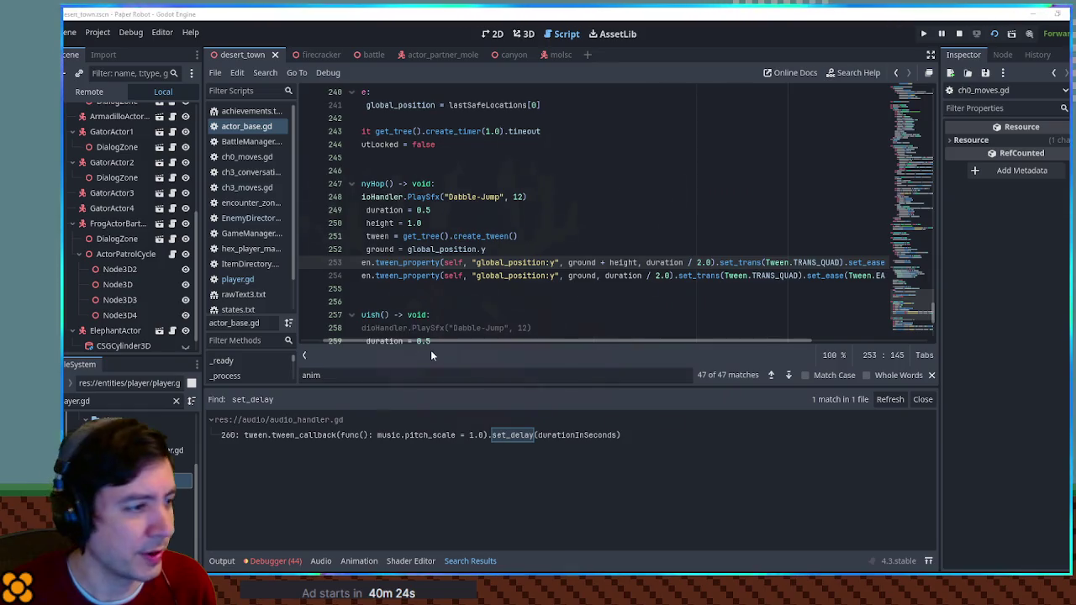
pyautogui.moveTo(529, 342); pyautogui.dragTo(679, 347)
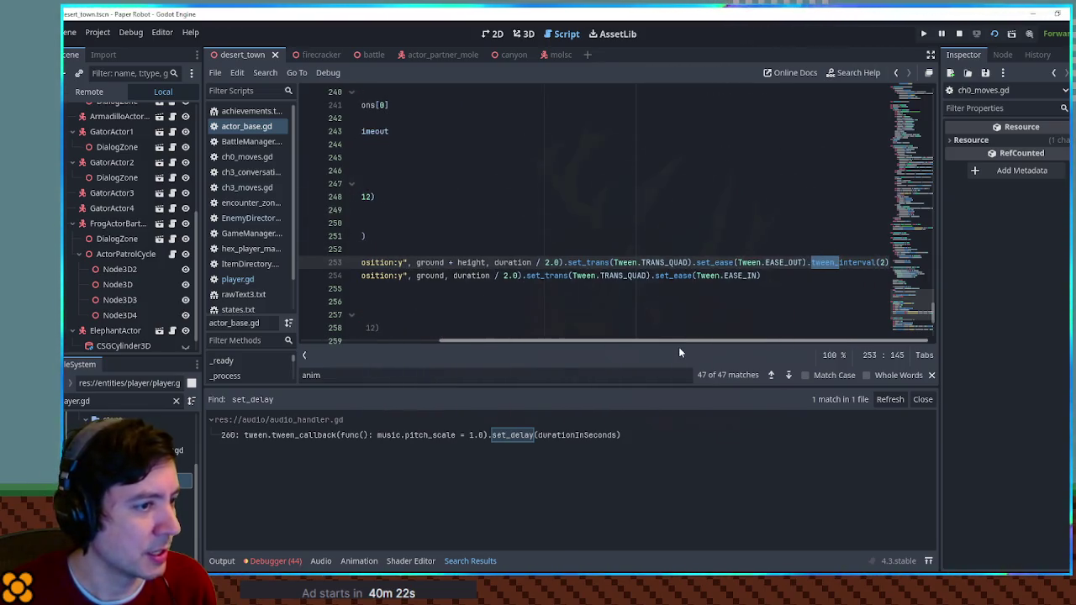
pyautogui.click(861, 282)
pyautogui.click(849, 263)
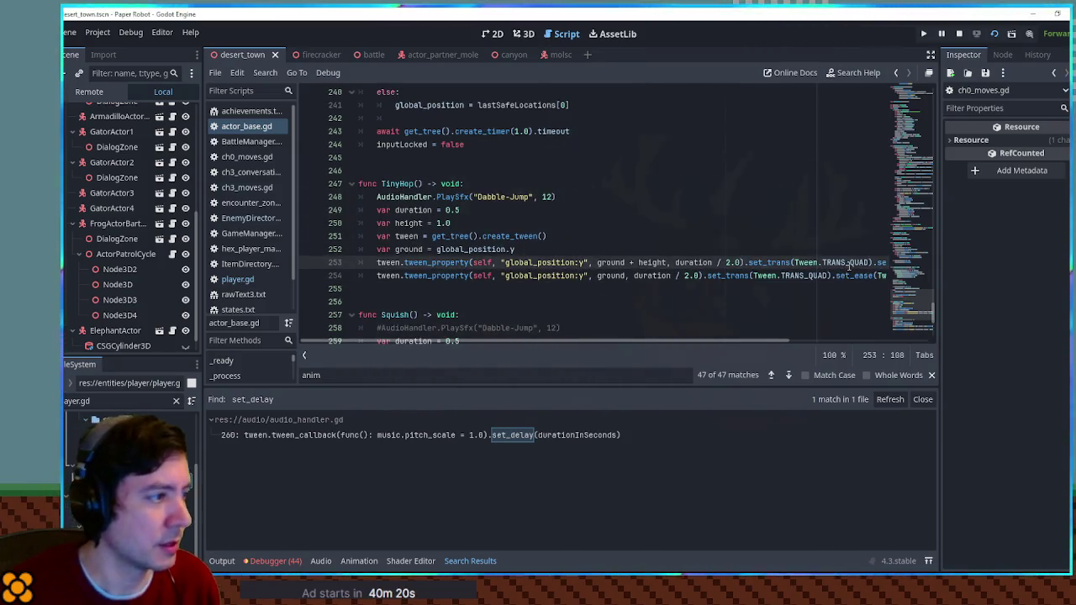
# Remove tween_interval(2) from line 253 and try a trimmed duplicate of the downward tween line
pyautogui.press('BackSpace')
pyautogui.press('BackSpace')
pyautogui.press('BackSpace')
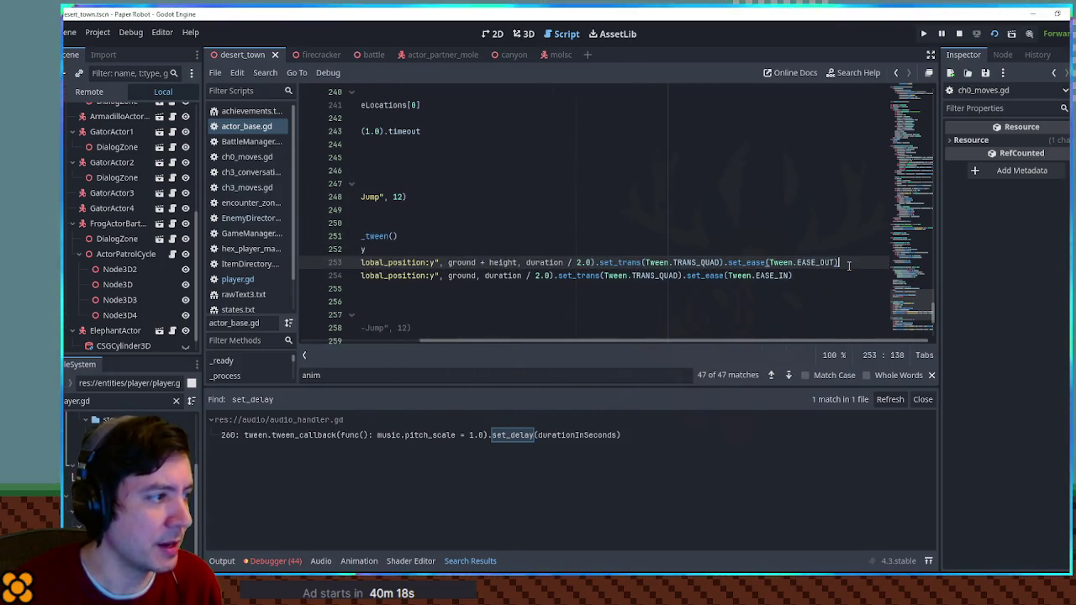
pyautogui.press('Down')
pyautogui.hotkey('ctrl', 'shift', 'd')
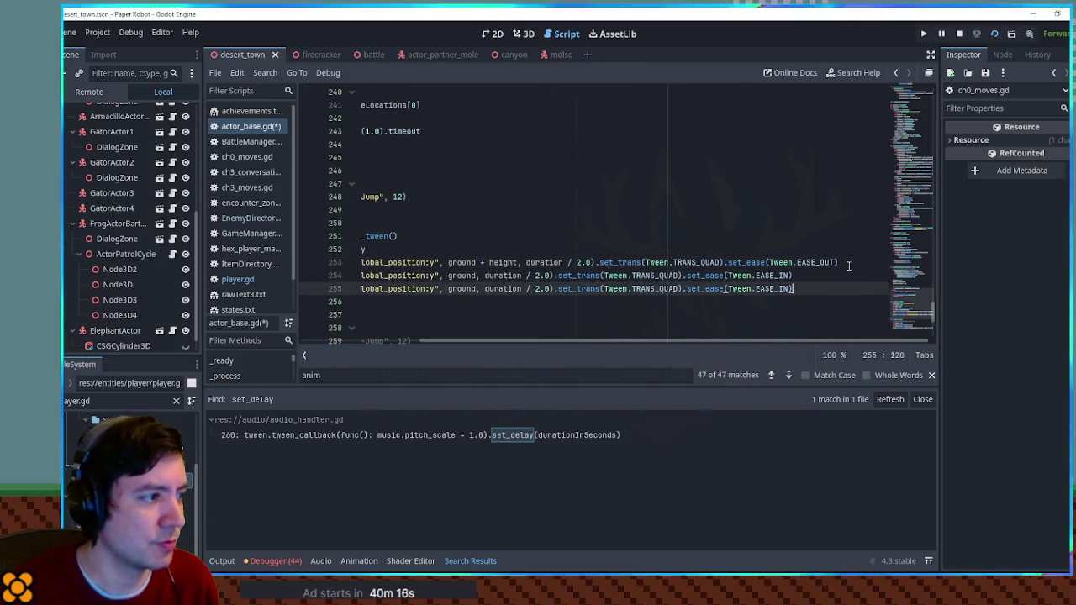
pyautogui.press('Home')
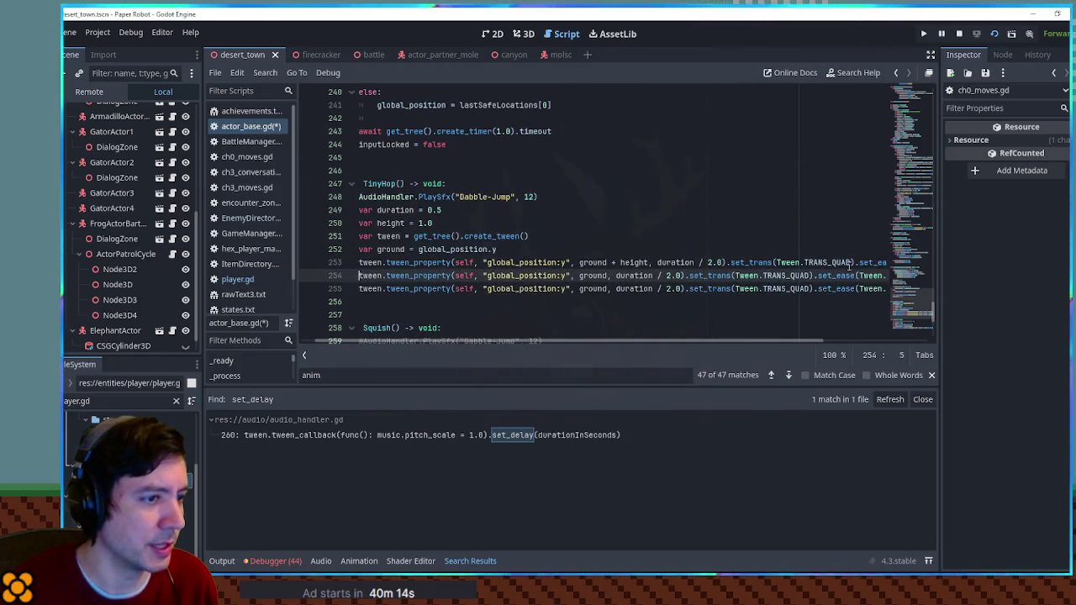
pyautogui.press('End')
pyautogui.hotkey('ctrl', 'Left')
pyautogui.hotkey('ctrl', 'Left')
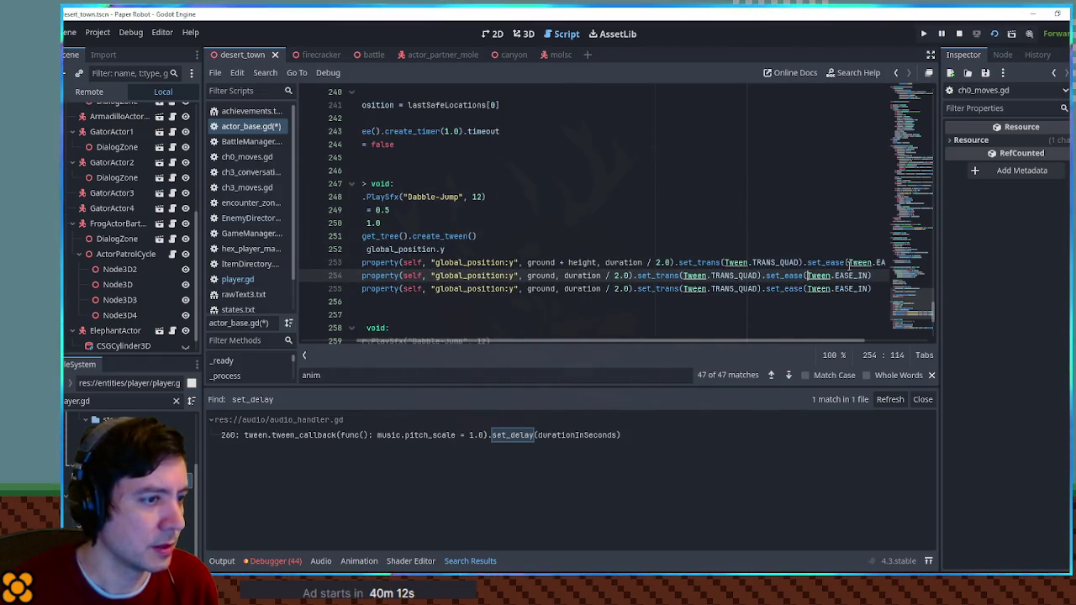
pyautogui.hotkey('ctrl', 'BackSpace')
pyautogui.hotkey('ctrl', 'BackSpace')
pyautogui.hotkey('ctrl', 'BackSpace')
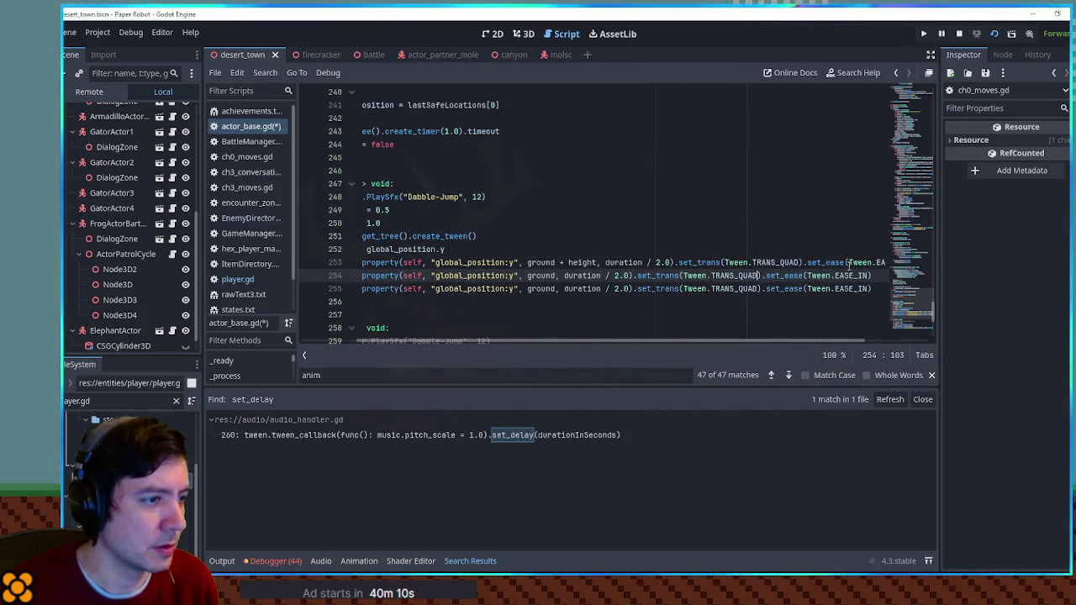
pyautogui.hotkey('shift', 'End')
pyautogui.press('Delete')
pyautogui.press('Home')
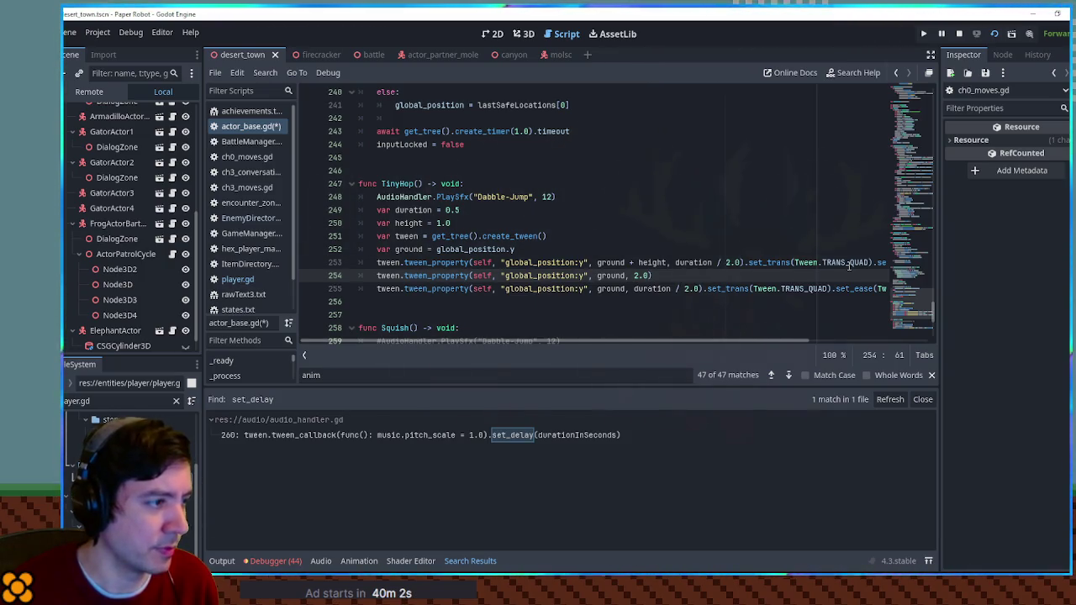
# Undo the line 254 experiment and put .set_delay(2) back at the end of line 253
pyautogui.hotkey('ctrl', 'z')
pyautogui.hotkey('ctrl', 'z')
pyautogui.hotkey('ctrl', 'z')
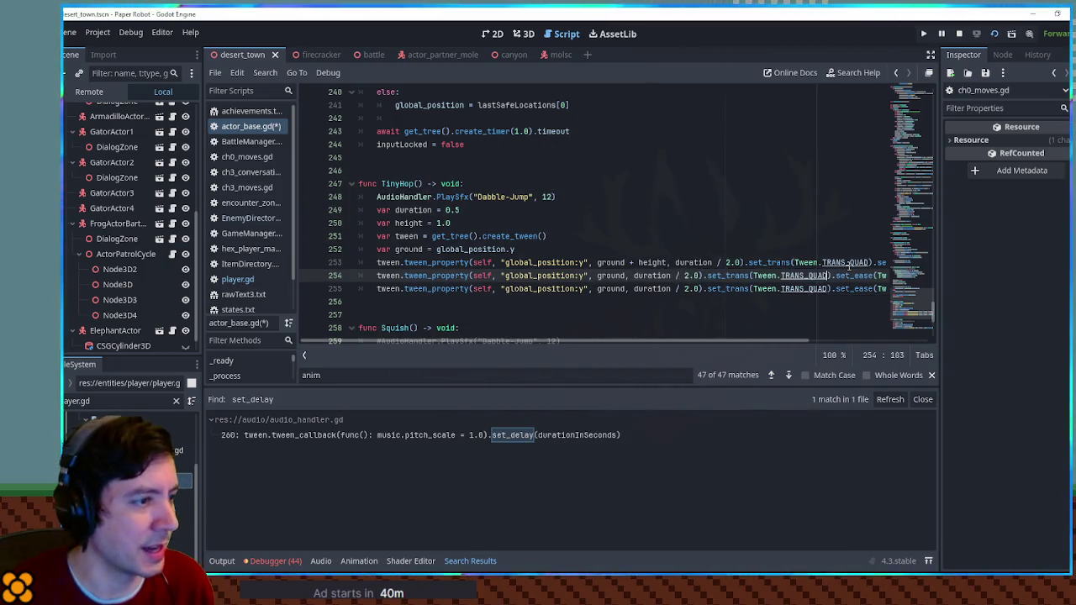
pyautogui.click(849, 262)
pyautogui.press('End')
pyautogui.write('.set_delay(2)')
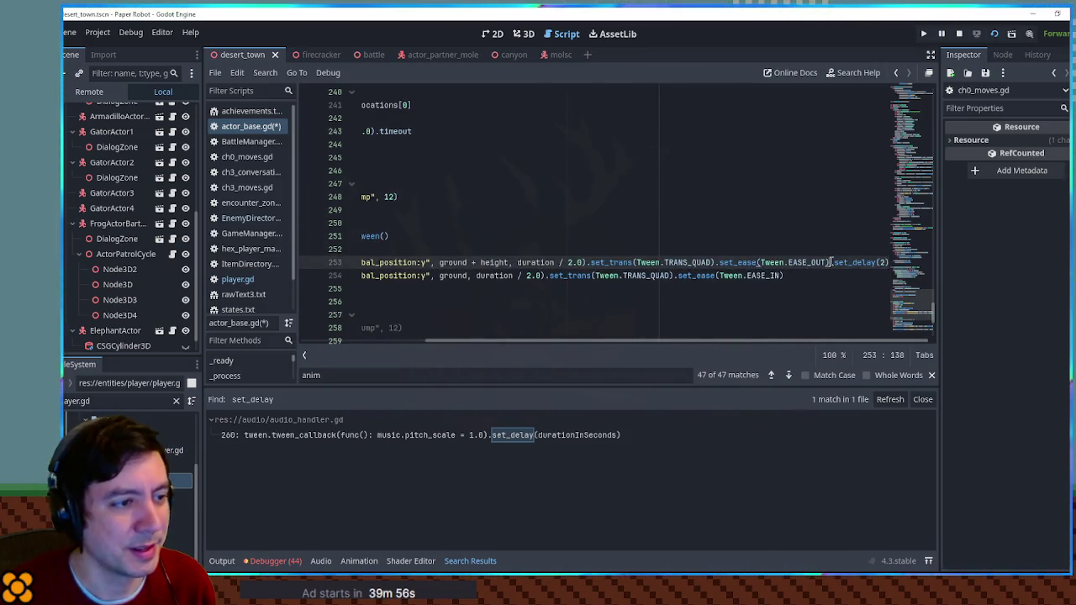
pyautogui.press('BackSpace')
# Remove the blank line between Squish's two scale tweens
pyautogui.moveTo(526, 343); pyautogui.dragTo(403, 343)
pyautogui.scroll(-2, 788, 324)
pyautogui.click(828, 304)
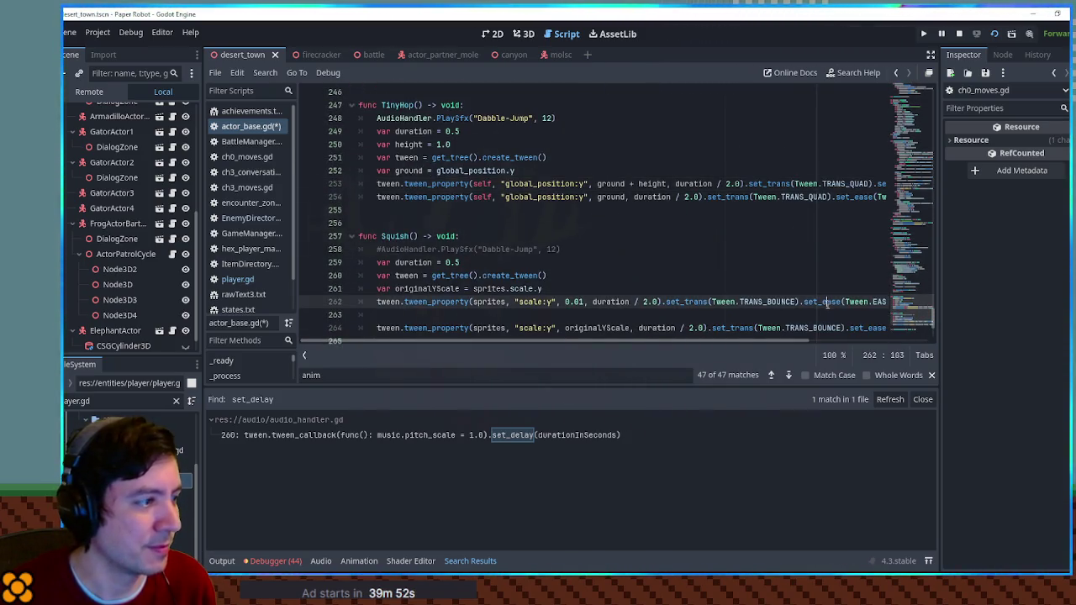
pyautogui.click(815, 315)
pyautogui.press('BackSpace')
pyautogui.press('BackSpace')
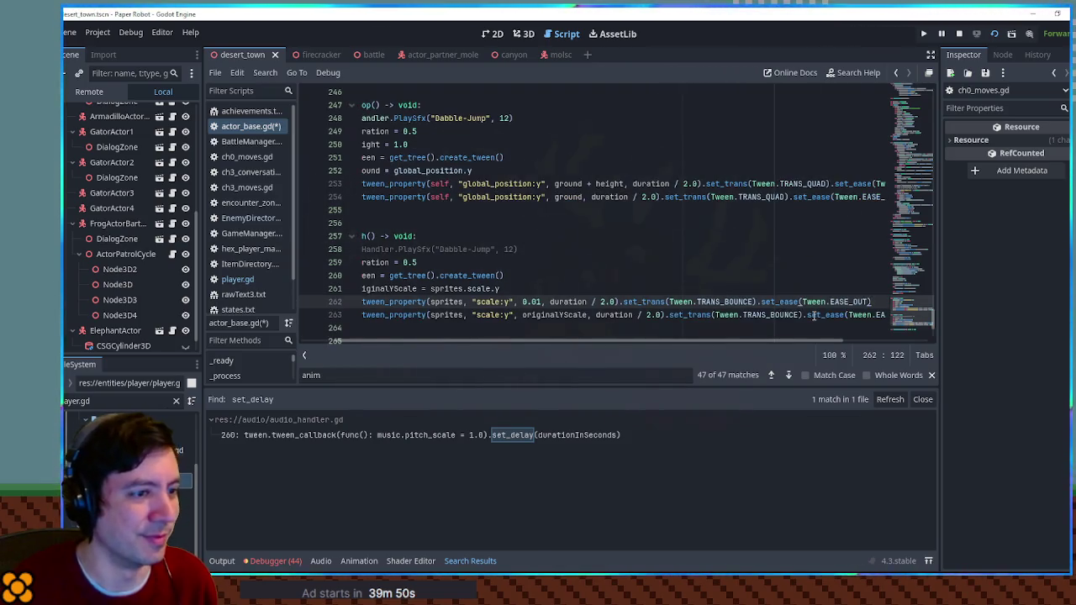
# Append .set_delay(2) to Squish's first scale tween on line 262, test it, then select set_delay
pyautogui.write('.set_delay(2)')
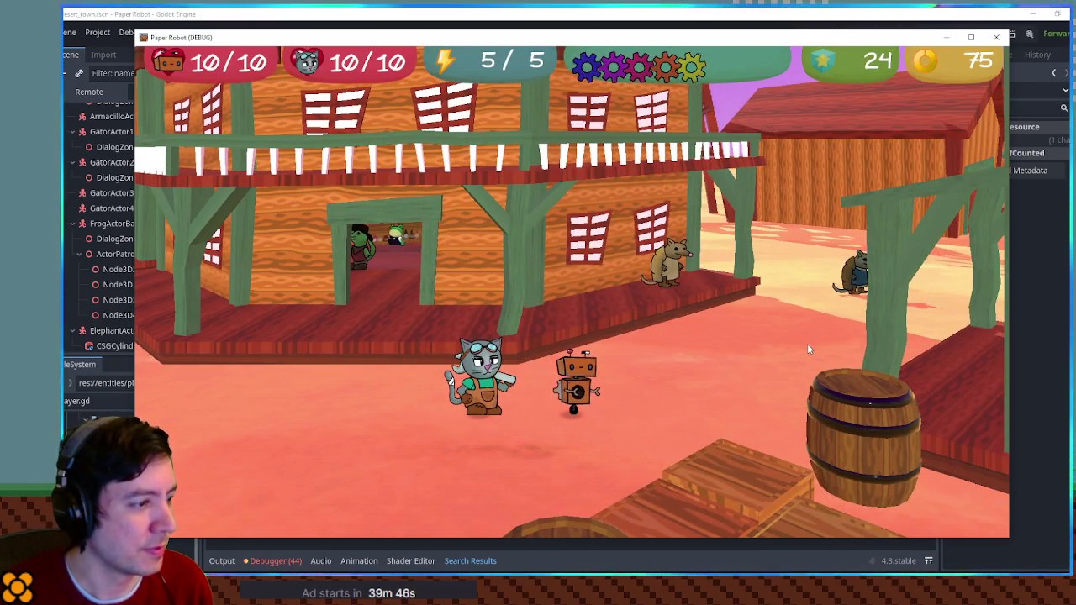
pyautogui.press('F8')
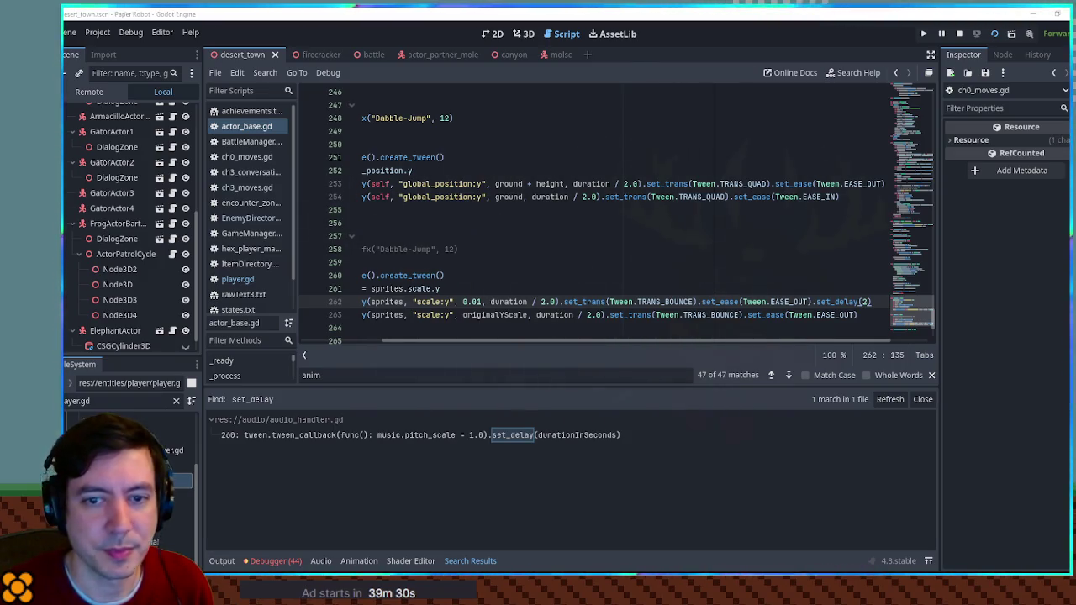
pyautogui.doubleClick(841, 301)
# Swap set_delay for tween_interval on line 262 and run, hitting the nonexistent PropertyTweener function error
pyautogui.write('tween_interval')
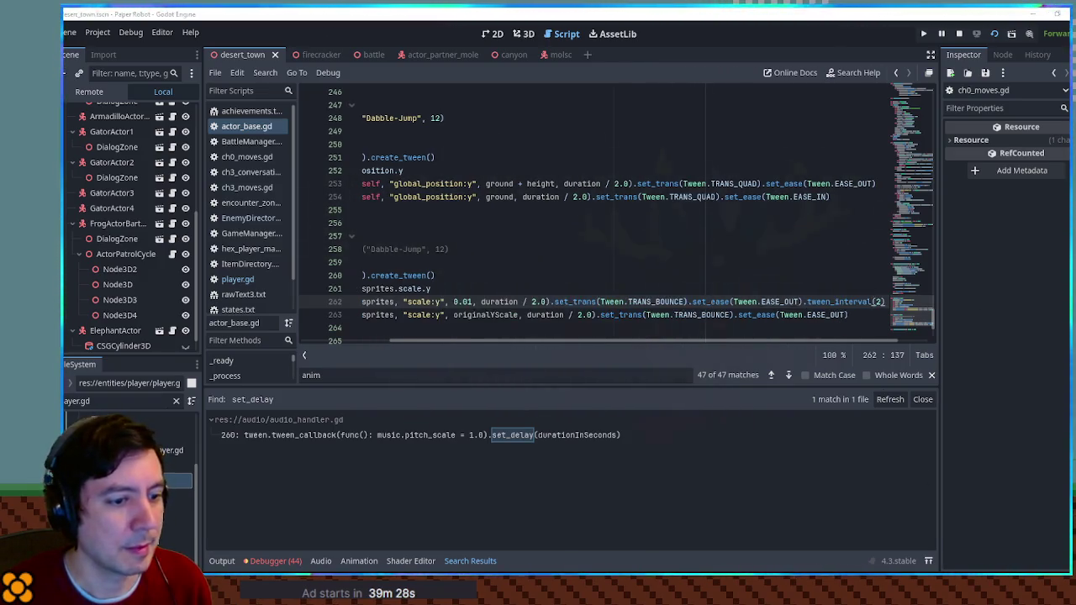
pyautogui.press('F5')
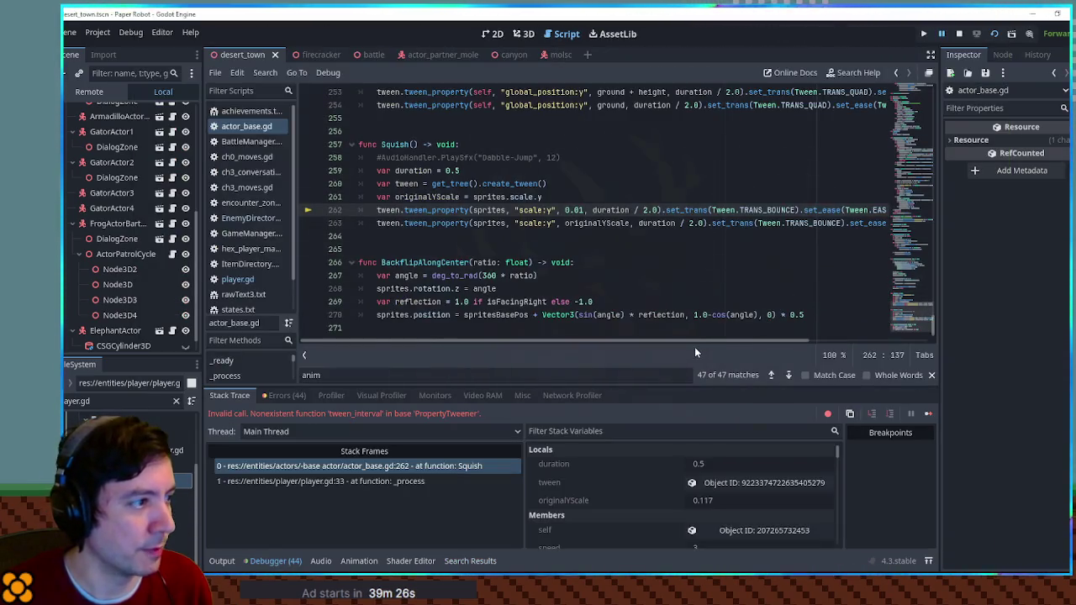
pyautogui.moveTo(695, 345); pyautogui.dragTo(860, 349)
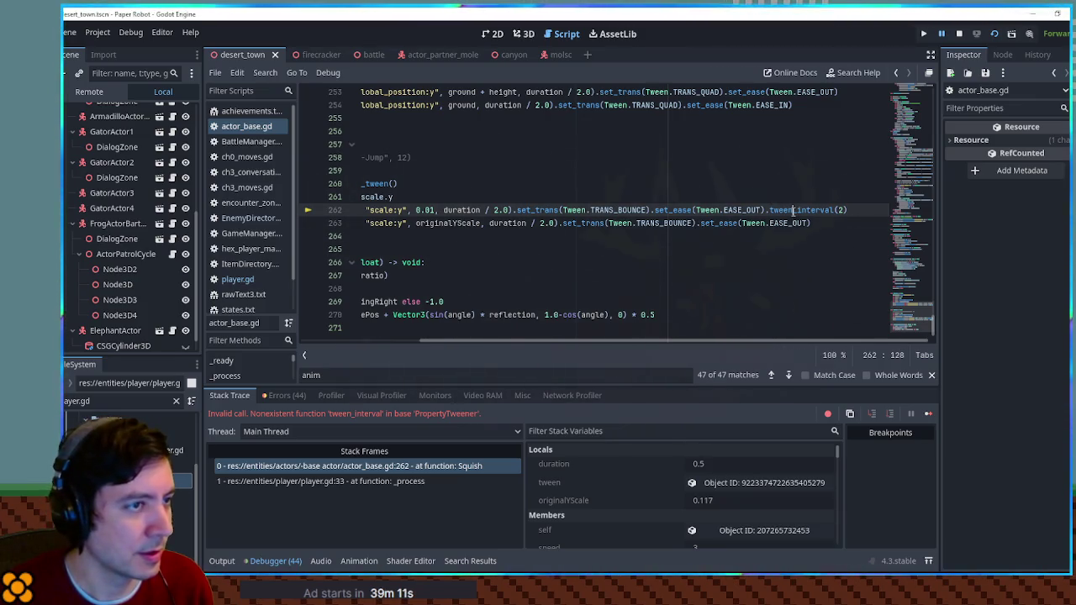
pyautogui.click(959, 35)
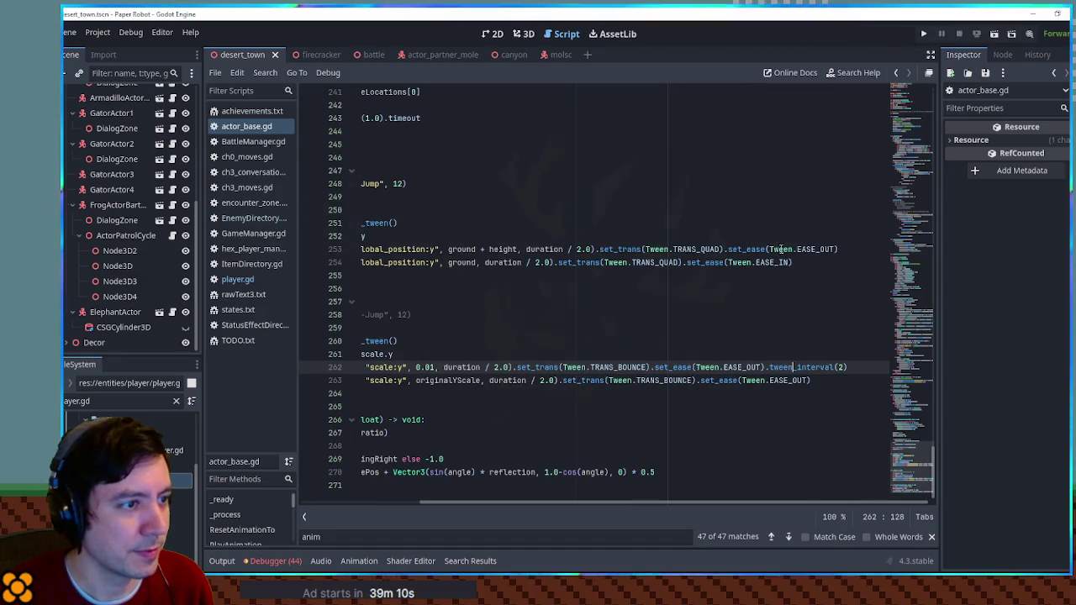
# Search all project files for tween_interval, finding 3 matches in plugin.gd and actor_base.gd
pyautogui.doubleClick(783, 367)
pyautogui.hotkey('ctrl', 'shift', 'f')
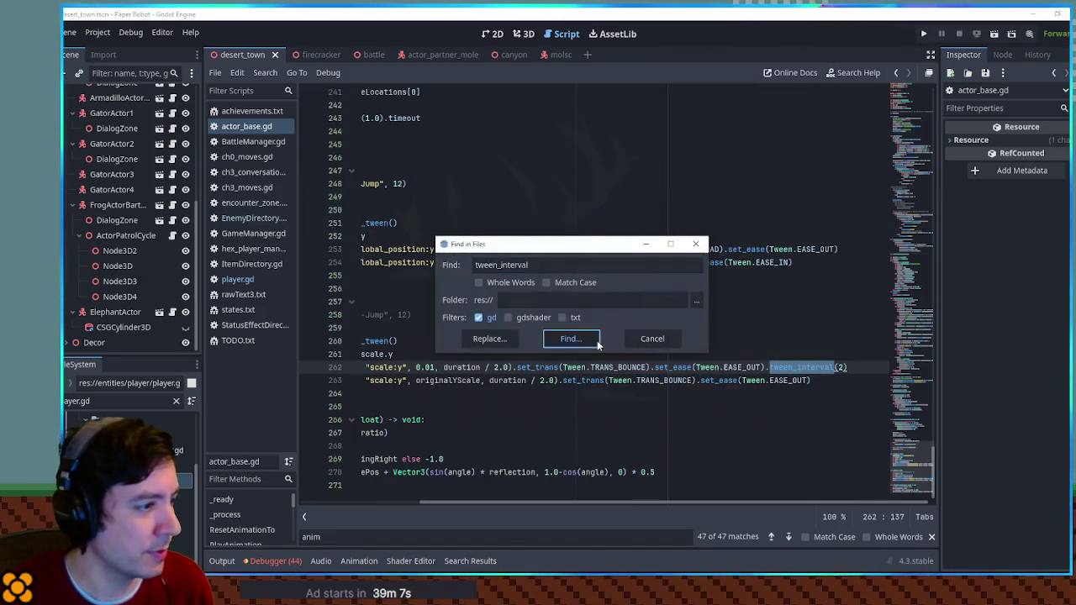
pyautogui.click(562, 338)
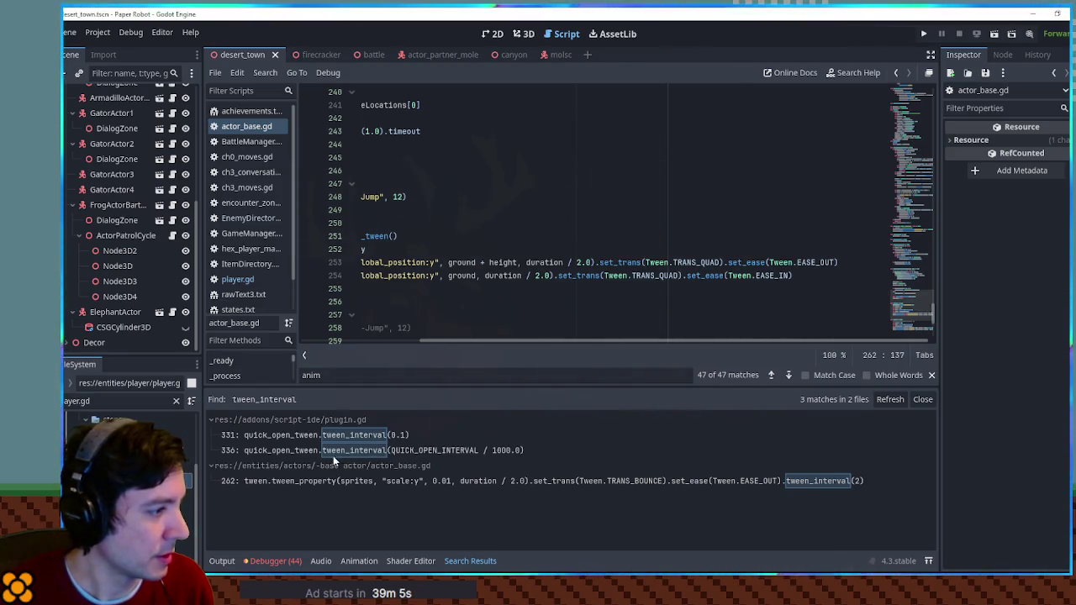
# Review the end of TinyHop's tween line 253 and move down toward the Squish function
pyautogui.moveTo(603, 344)
pyautogui.mouseDown()
pyautogui.moveTo(432, 342)
pyautogui.moveTo(588, 350)
pyautogui.moveTo(479, 362)
pyautogui.mouseUp()
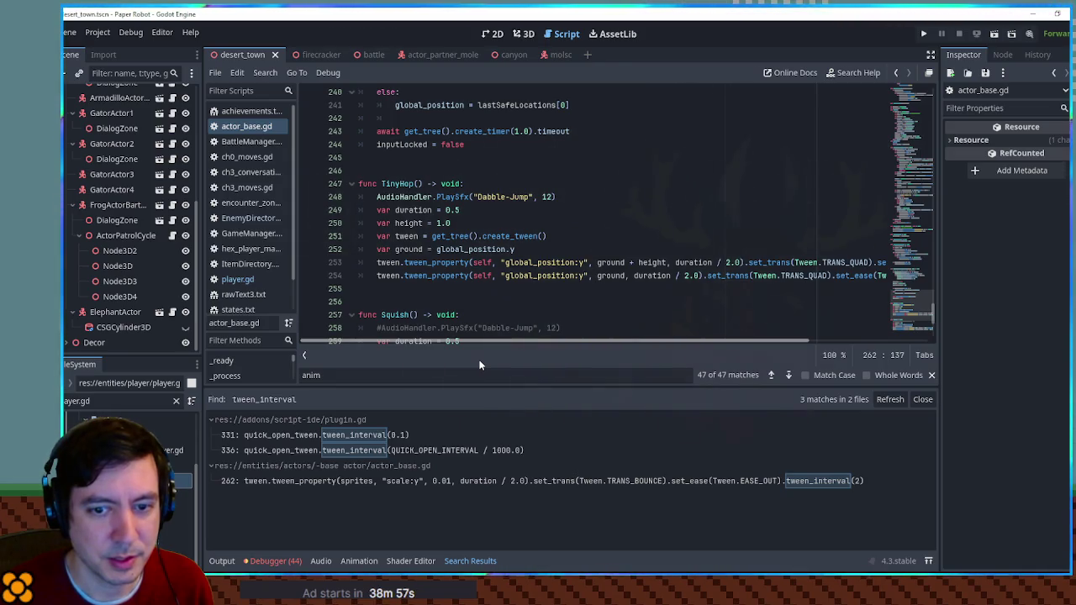
pyautogui.moveTo(806, 277); pyautogui.dragTo(874, 264)
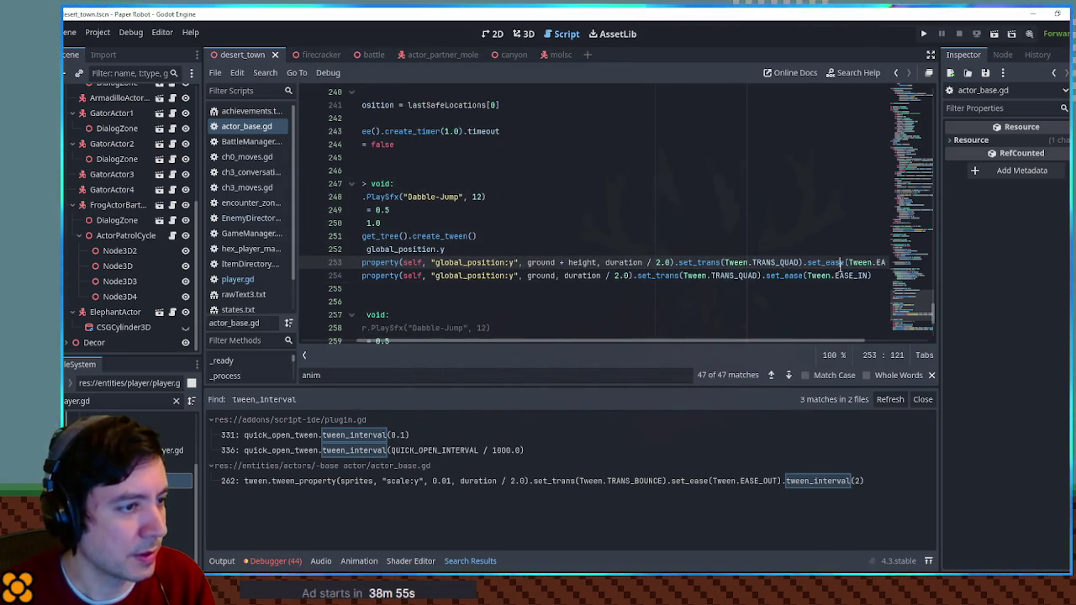
pyautogui.press('End')
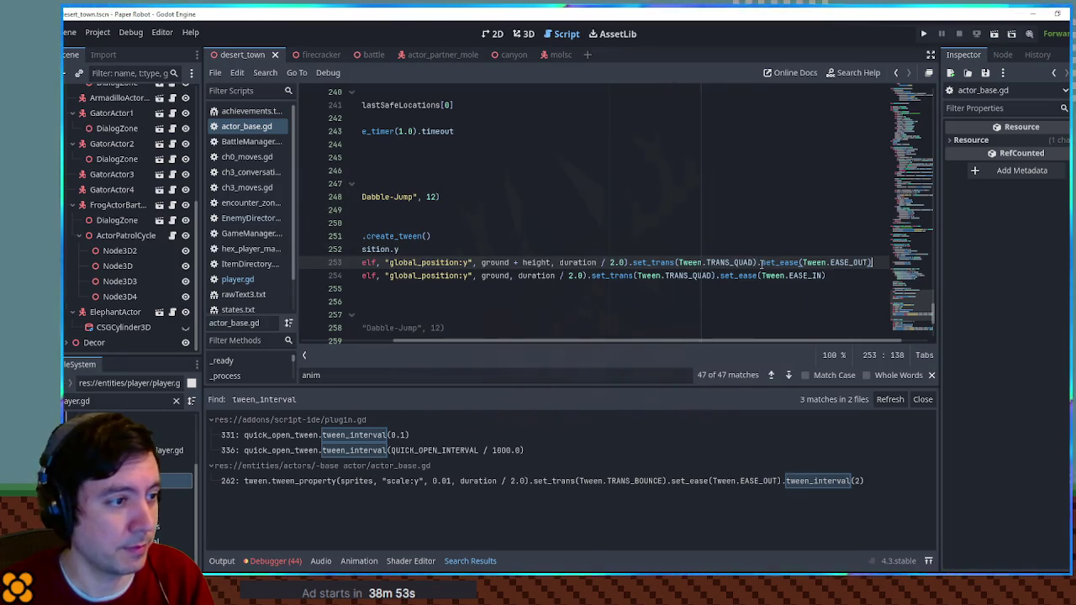
pyautogui.click(489, 299)
pyautogui.scroll(-4, 489, 298)
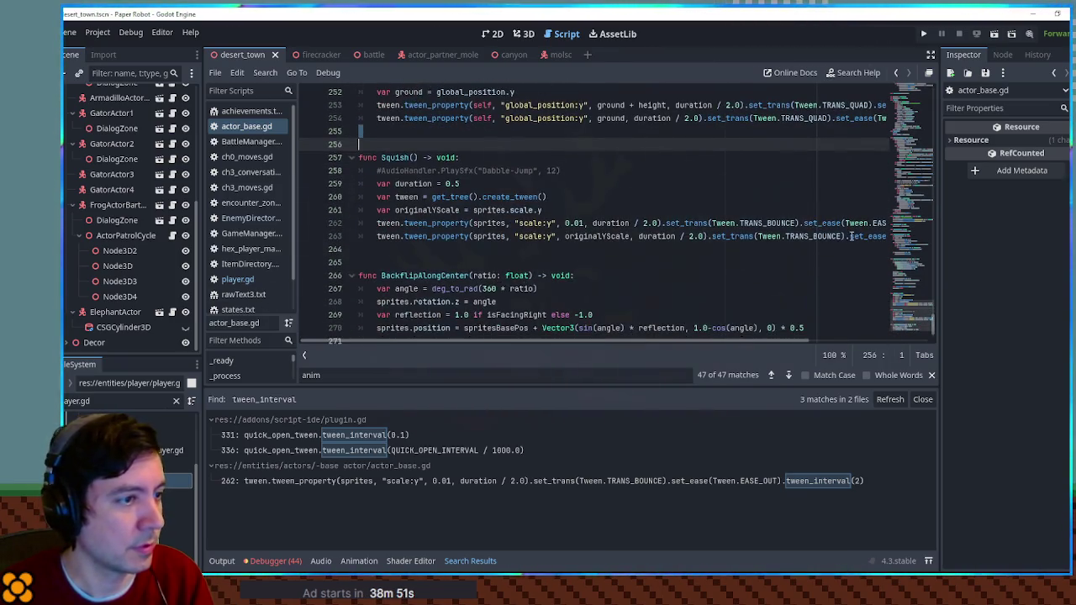
# Move the interval onto its own line 263 as tween.tween_interval(2) between the squish tweens
pyautogui.click(857, 224)
pyautogui.click(791, 223)
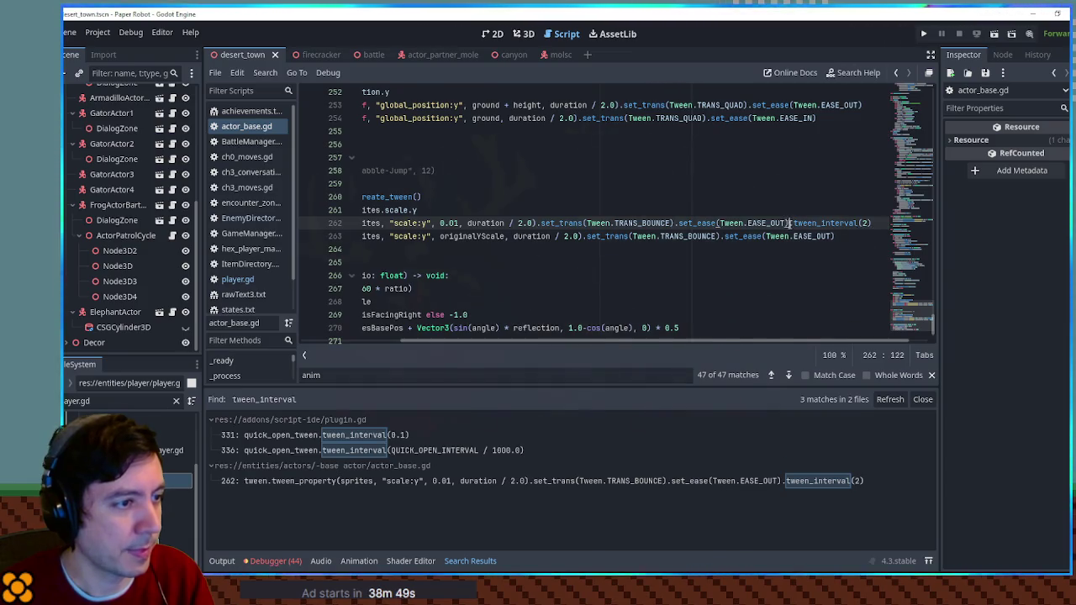
pyautogui.press('Return')
pyautogui.press('Home')
pyautogui.write('tween')
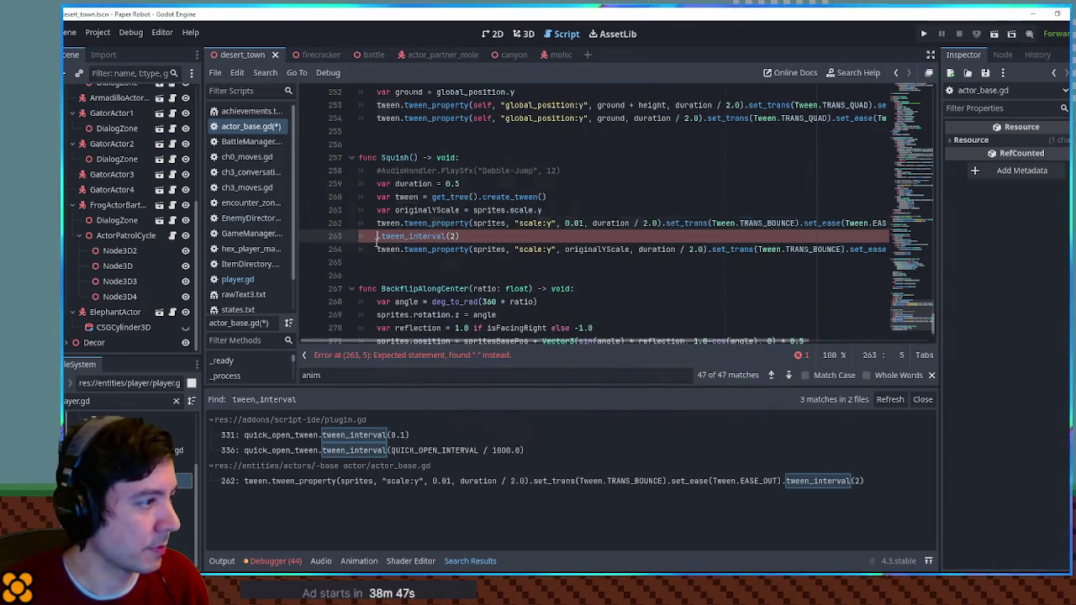
# Open the tween_interval documentation, save the script, and test the squish pause in the game
pyautogui.keyDown('ctrl'); pyautogui.click(437, 241); pyautogui.keyUp('ctrl')
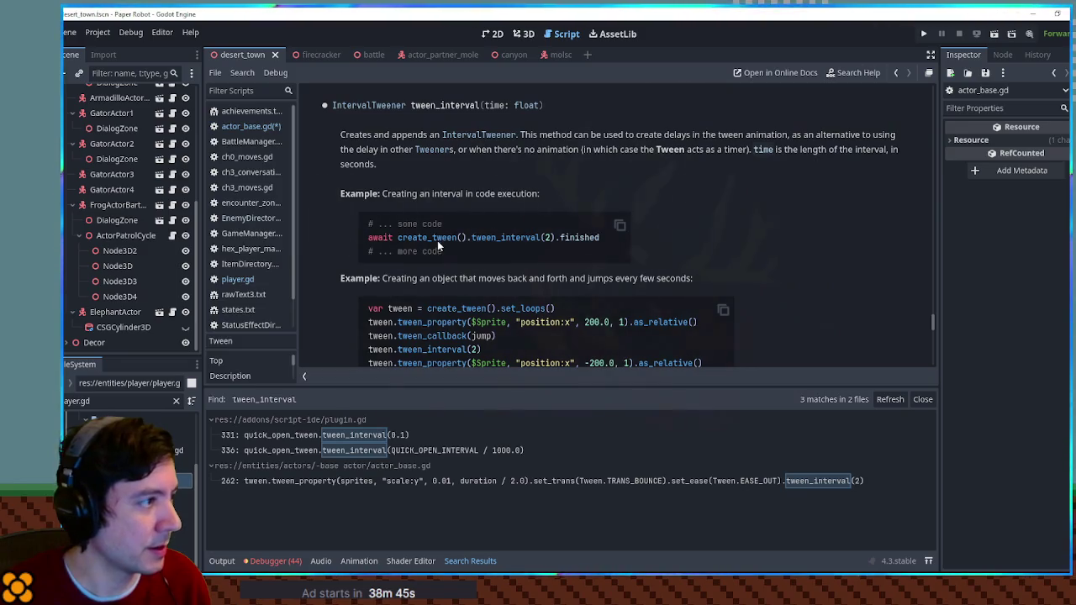
pyautogui.hotkey('ctrl', 's')
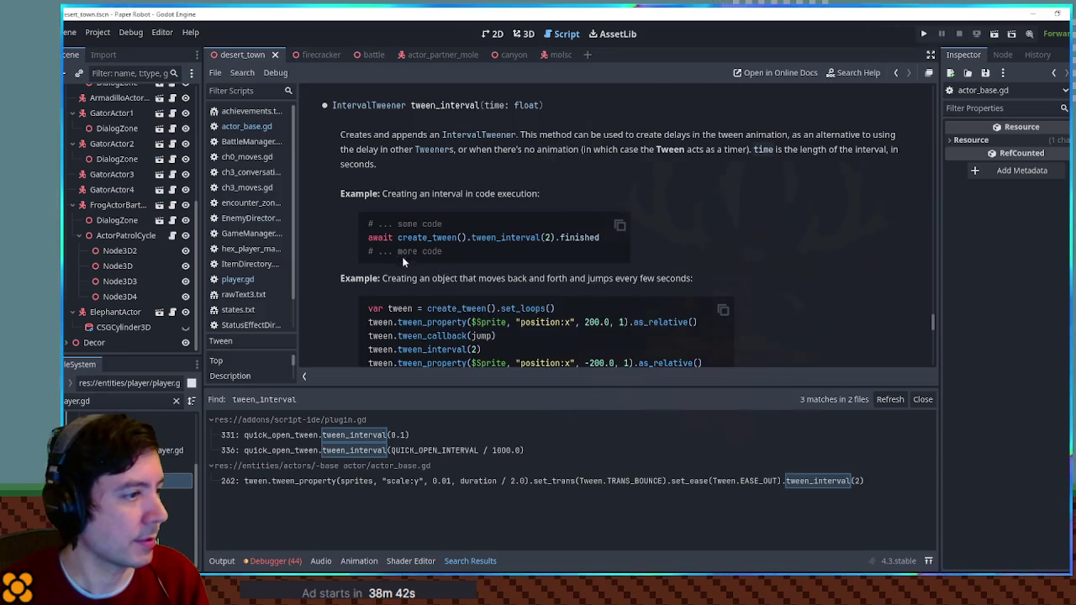
pyautogui.press('F6')
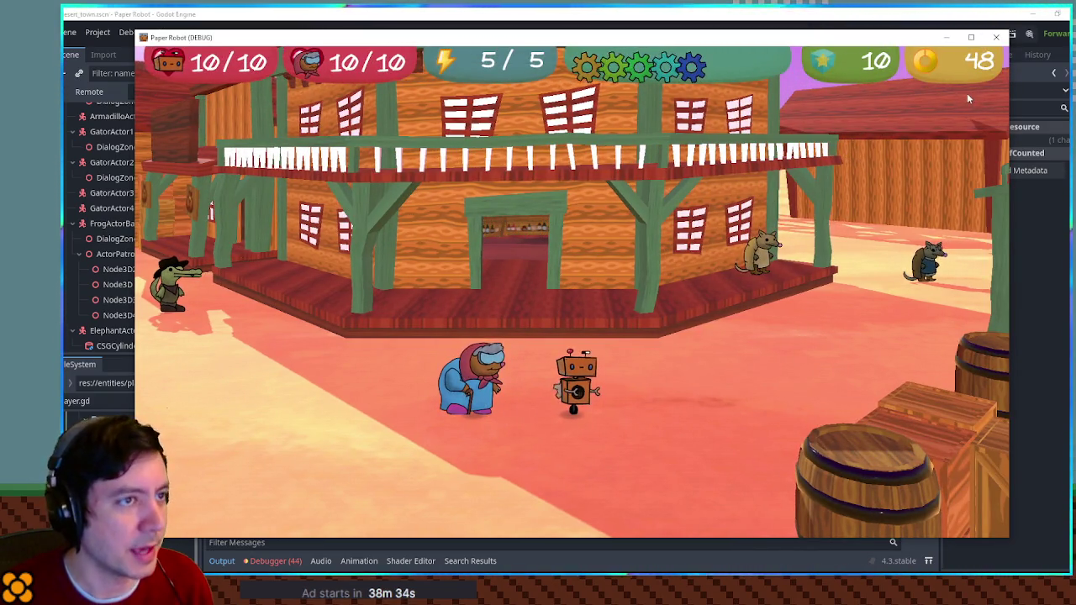
pyautogui.click(997, 37)
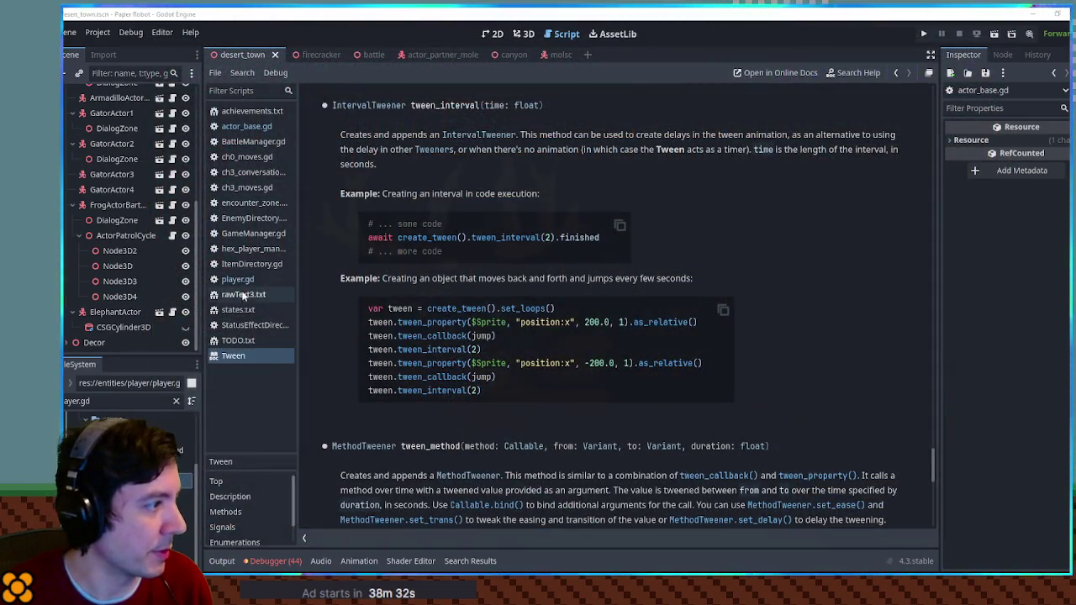
# Add a squishedTimeSeconds parameter to Squish, use it in place of 2 in tween_interval, and save
pyautogui.middleClick(240, 362)
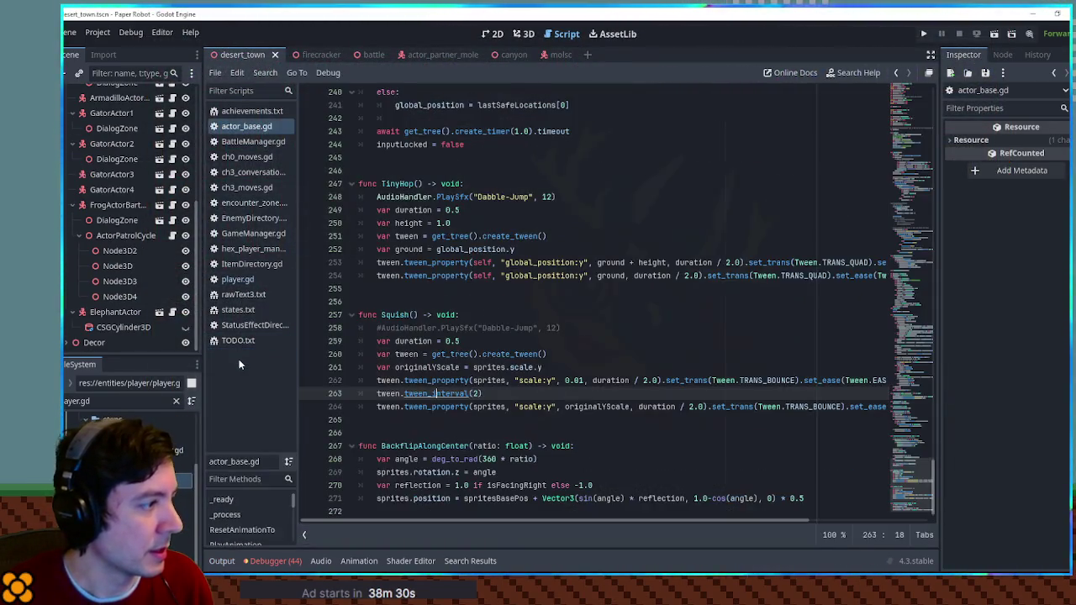
pyautogui.click(411, 315)
pyautogui.click(413, 314)
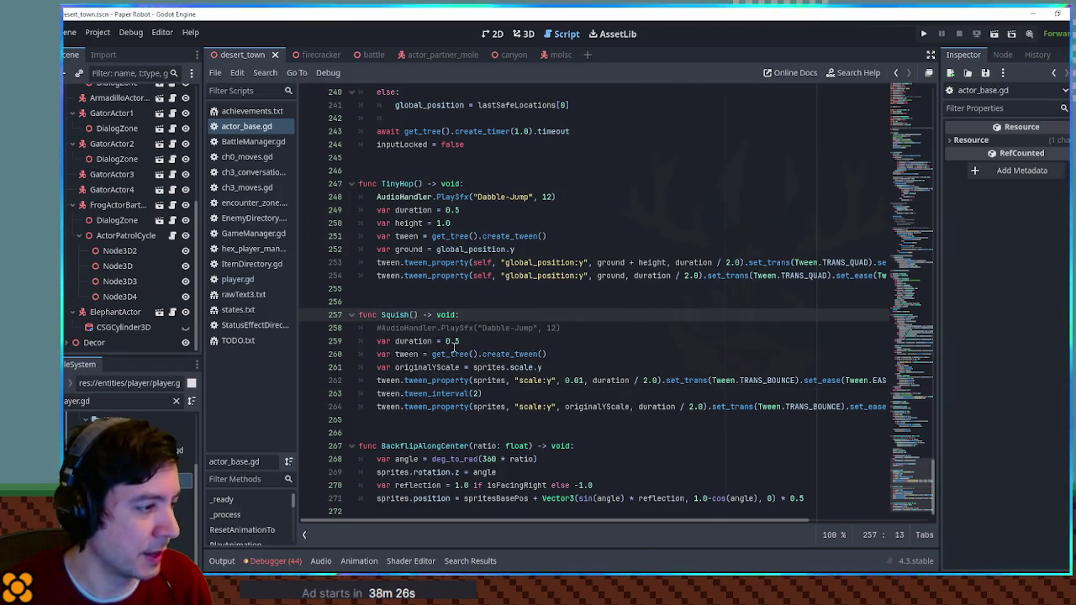
pyautogui.write('squishedTime')
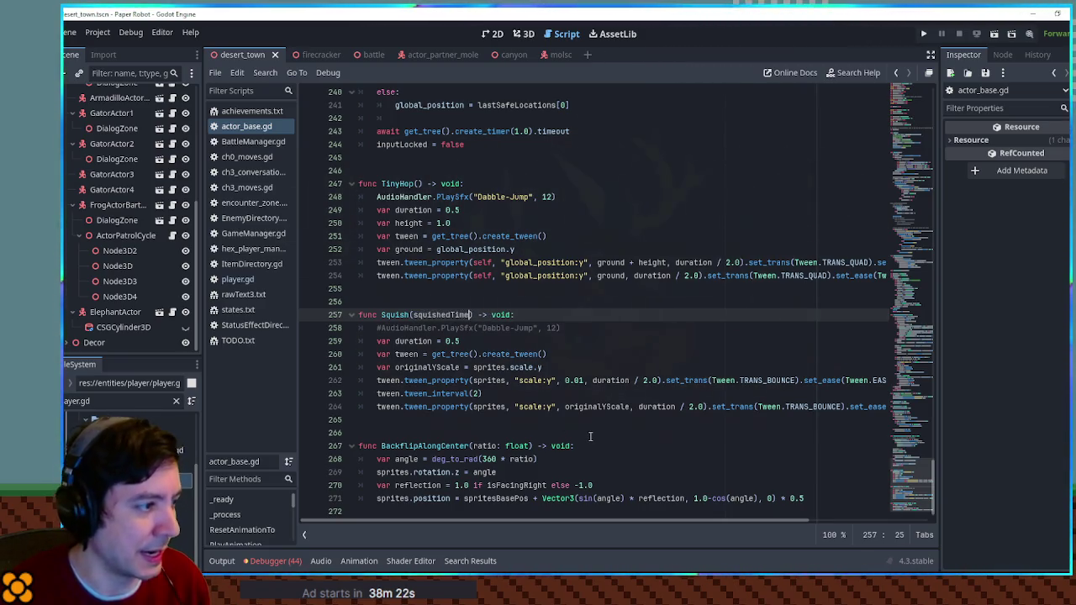
pyautogui.write('Seconds')
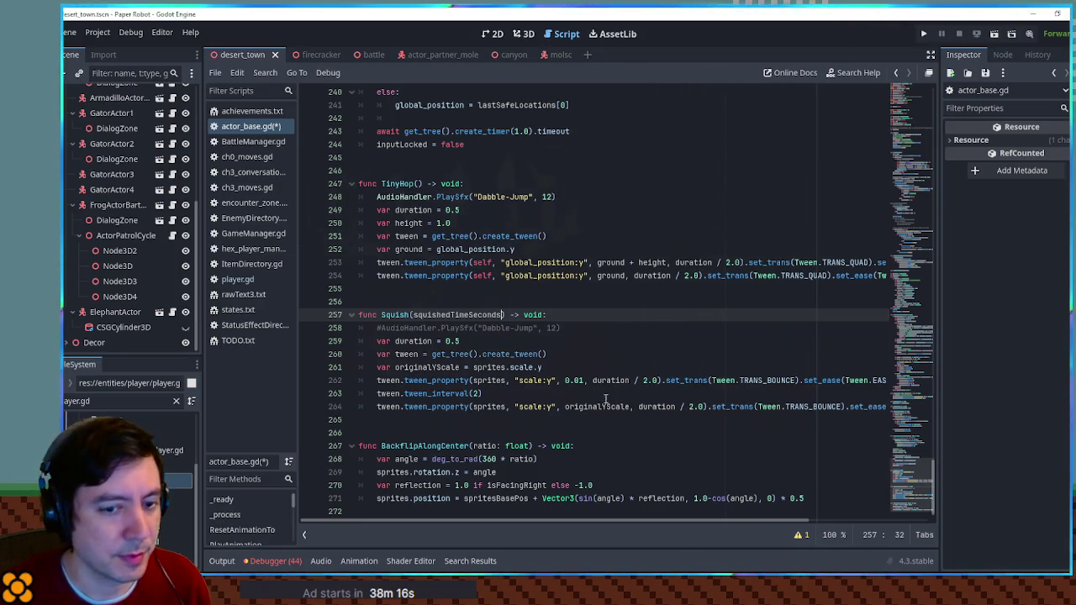
pyautogui.doubleClick(437, 315)
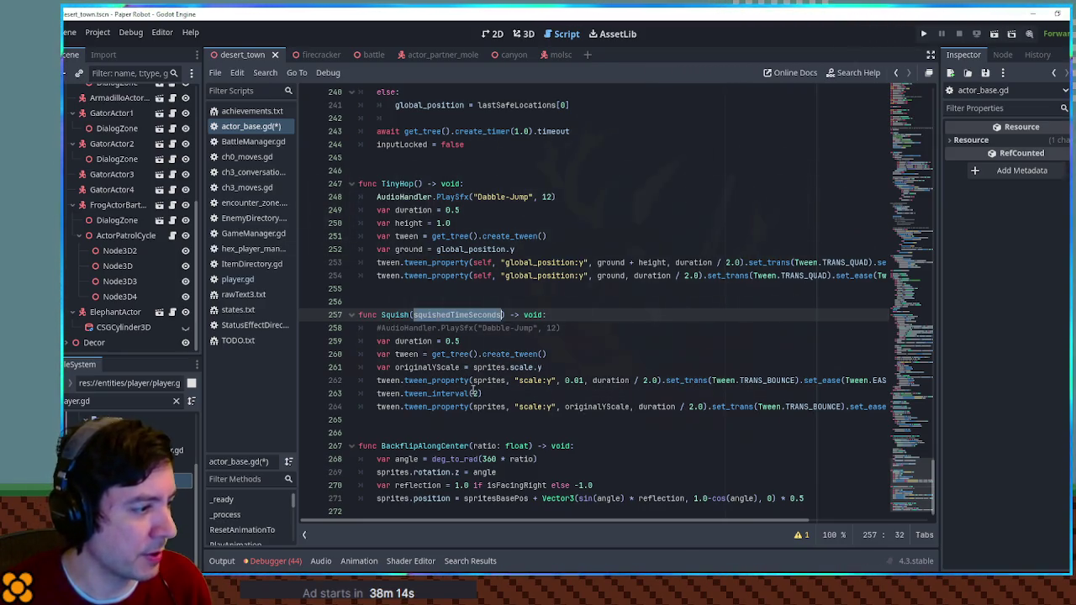
pyautogui.hotkey('ctrl', 'c')
pyautogui.doubleClick(474, 393)
pyautogui.hotkey('ctrl', 'v')
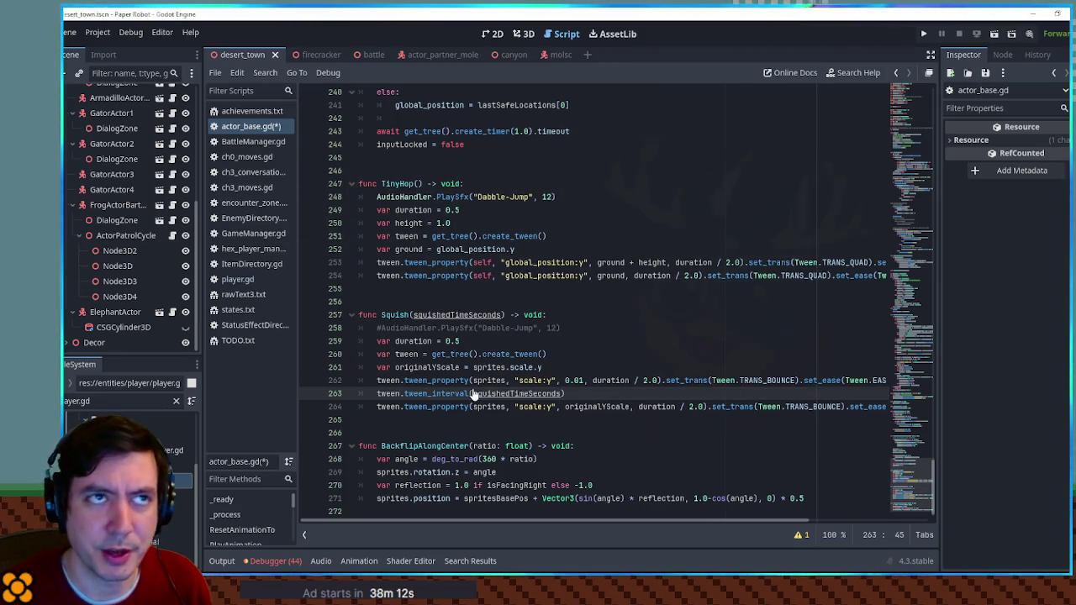
pyautogui.hotkey('ctrl', 's')
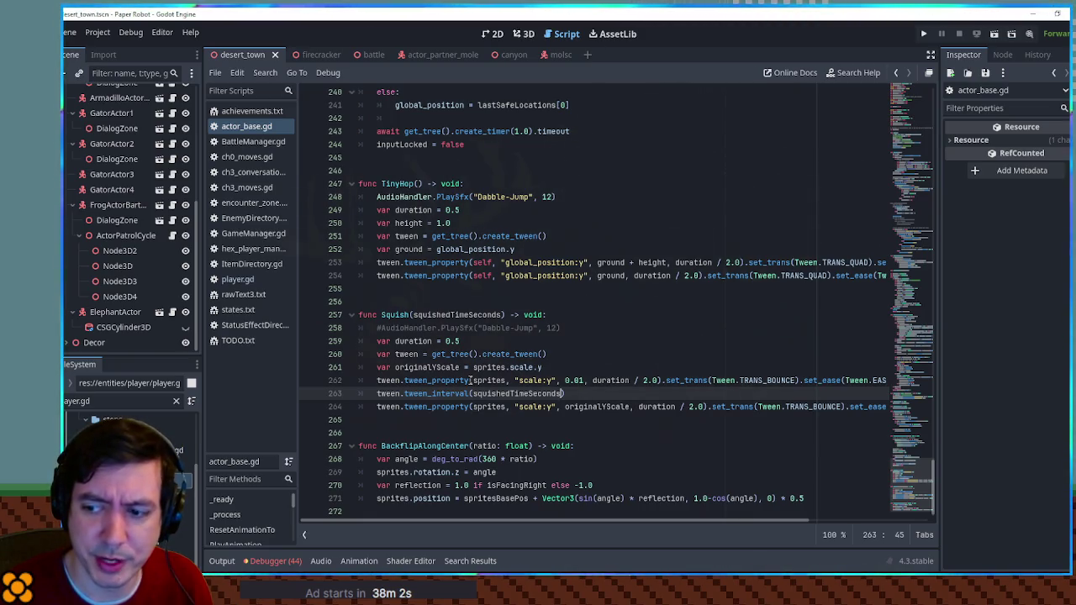
# Delete the commented-out AudioHandler.PlaySfx line in Squish and select the Squish signature
pyautogui.click(570, 327)
pyautogui.hotkey('ctrl', 'shift', 'k')
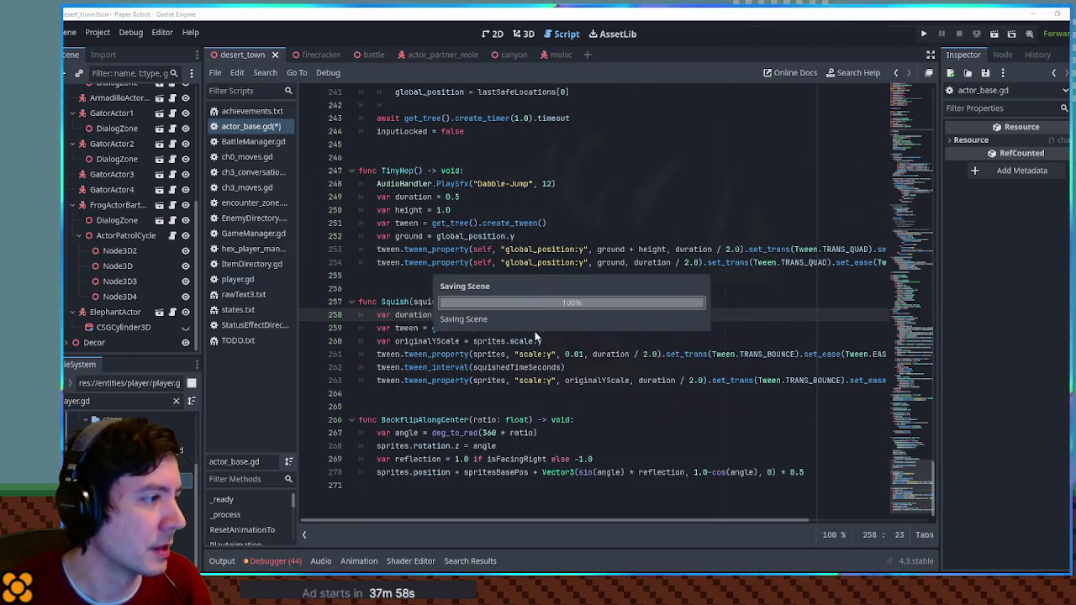
pyautogui.click(405, 301)
pyautogui.doubleClick(404, 301)
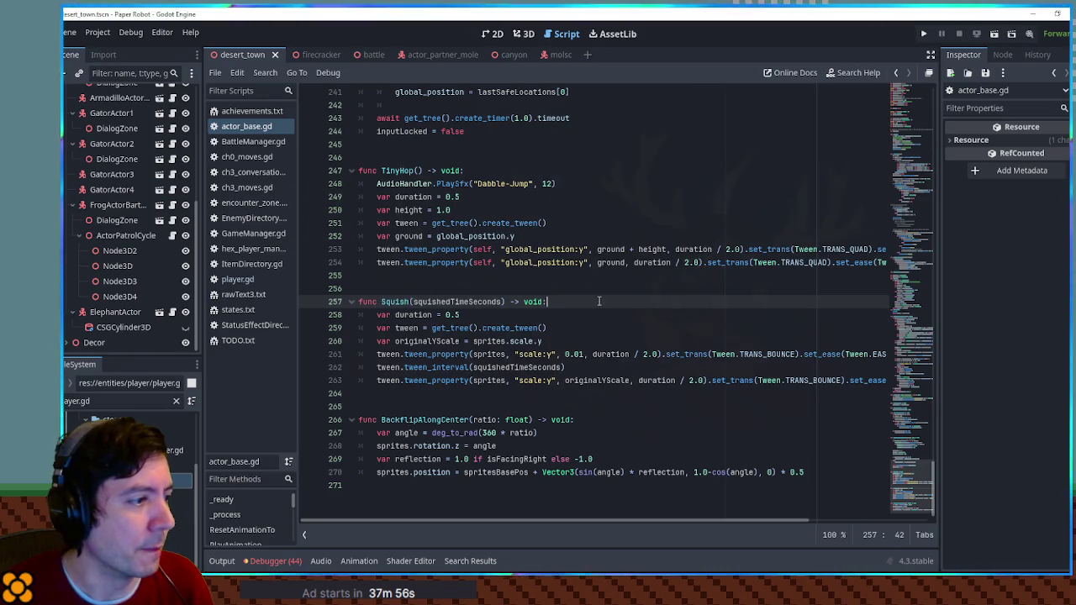
pyautogui.moveTo(547, 301); pyautogui.dragTo(378, 301)
pyautogui.moveTo(547, 301)
pyautogui.mouseDown()
pyautogui.moveTo(370, 301)
pyautogui.moveTo(381, 301)
pyautogui.mouseUp()
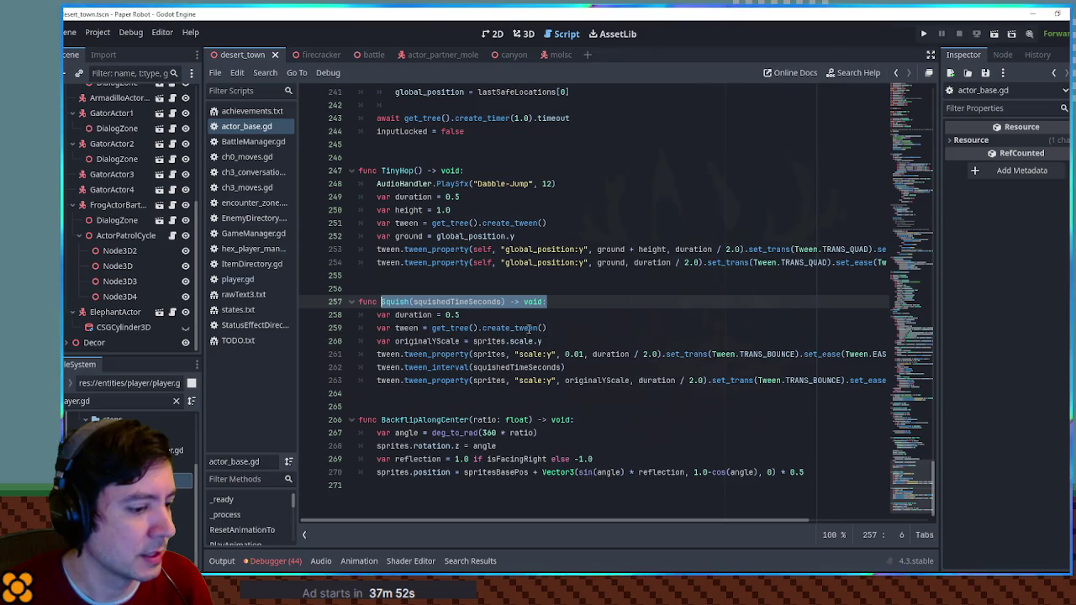
pyautogui.moveTo(553, 58)
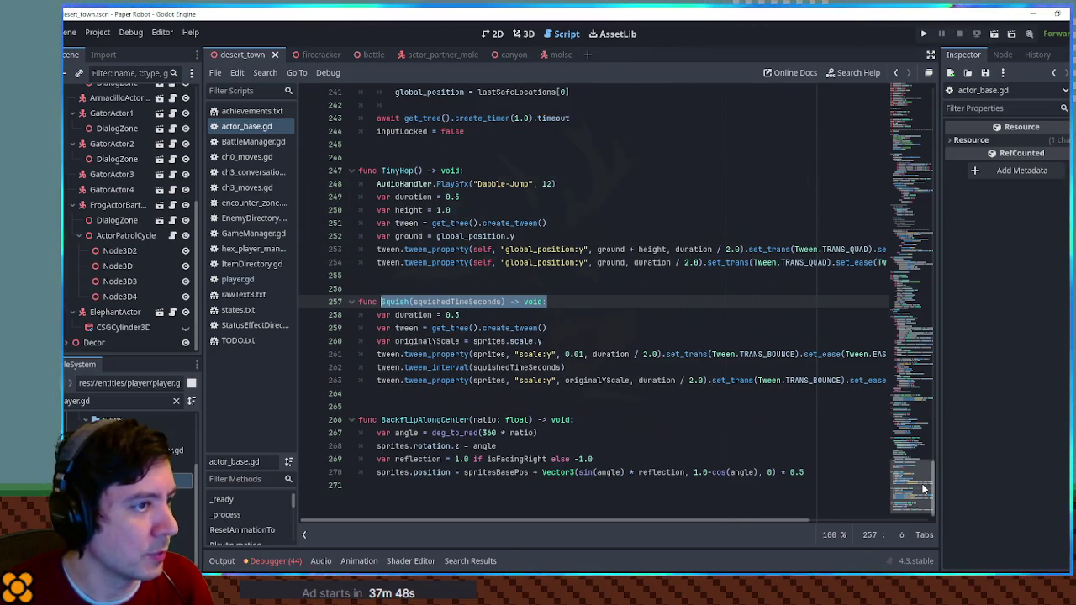
# Close ch0_moves.gd and open ch1_moves.gd using the FileSystem filter 'ch1'
pyautogui.middleClick(252, 158)
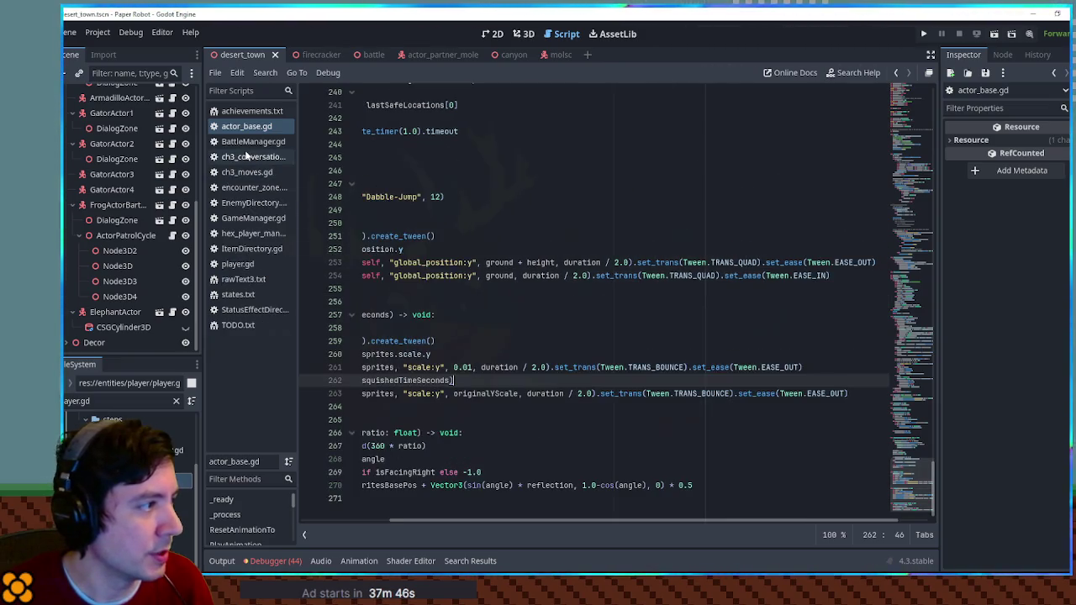
pyautogui.tripleClick(130, 401)
pyautogui.write('ch1')
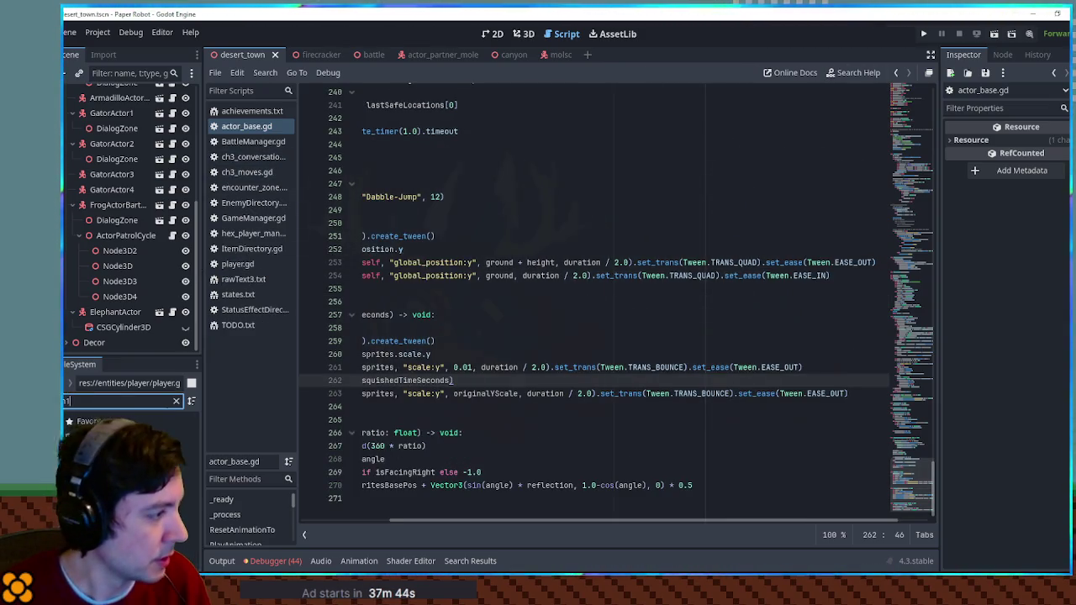
pyautogui.press('Down')
pyautogui.press('Return')
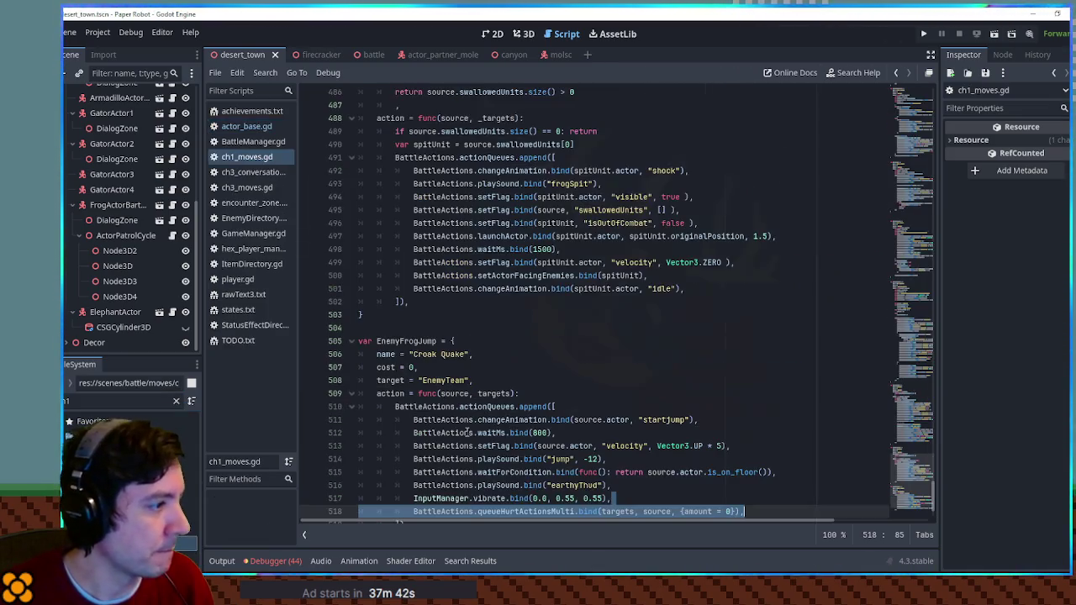
# Fold the EnemyFrogSpit and EnemyFinalSpit blocks and search the script for 'snail'
pyautogui.click(336, 316)
pyautogui.scroll(10, 478, 314)
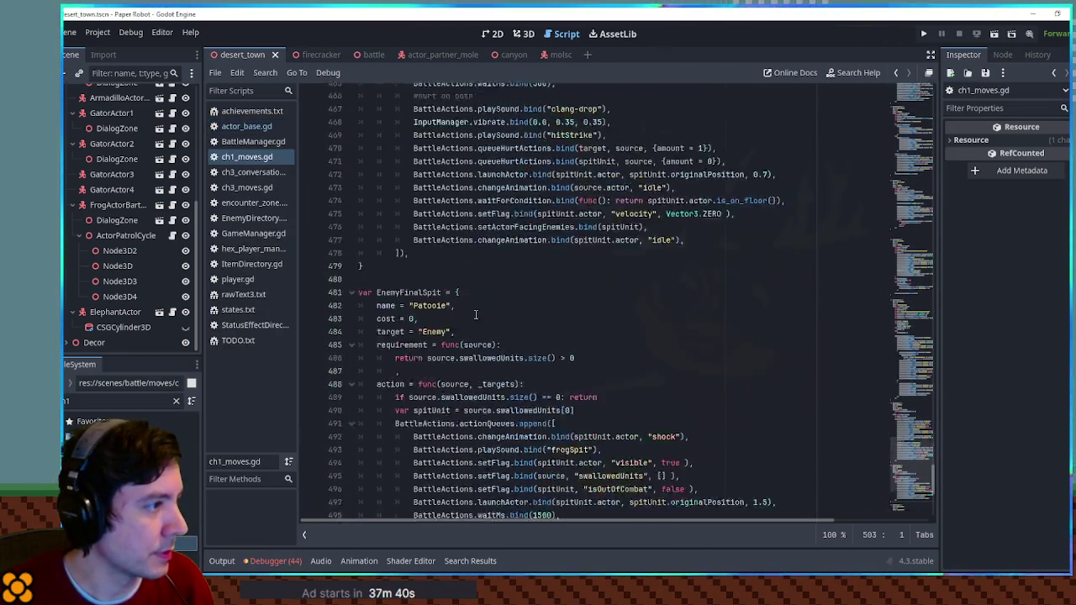
pyautogui.scroll(6, 478, 315)
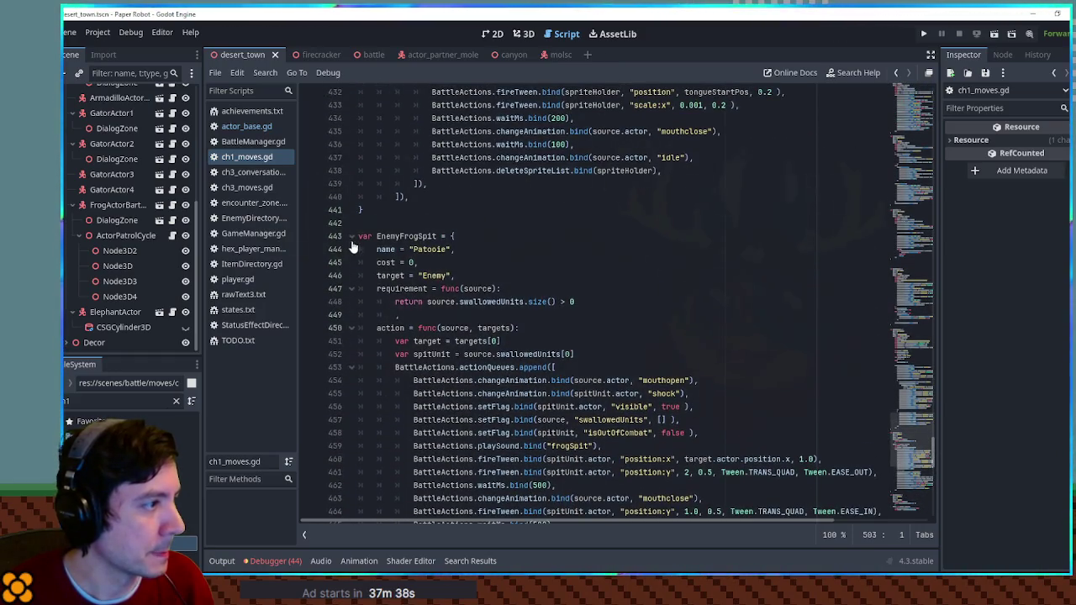
pyautogui.click(352, 236)
pyautogui.click(352, 275)
pyautogui.hotkey('ctrl', 'f')
pyautogui.write('snail')
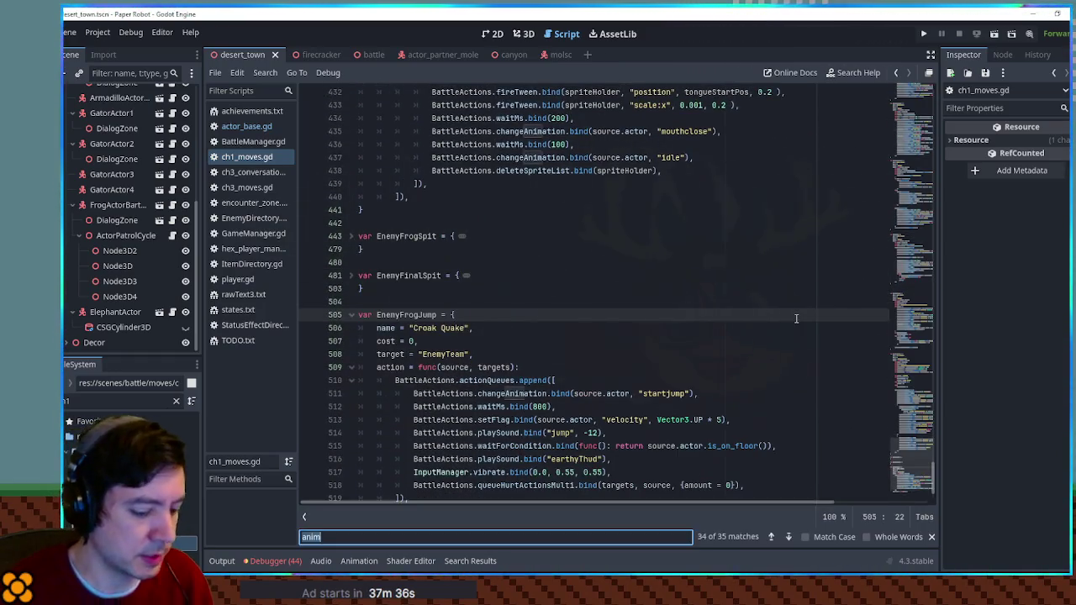
pyautogui.press('Escape')
pyautogui.scroll(-4, 796, 316)
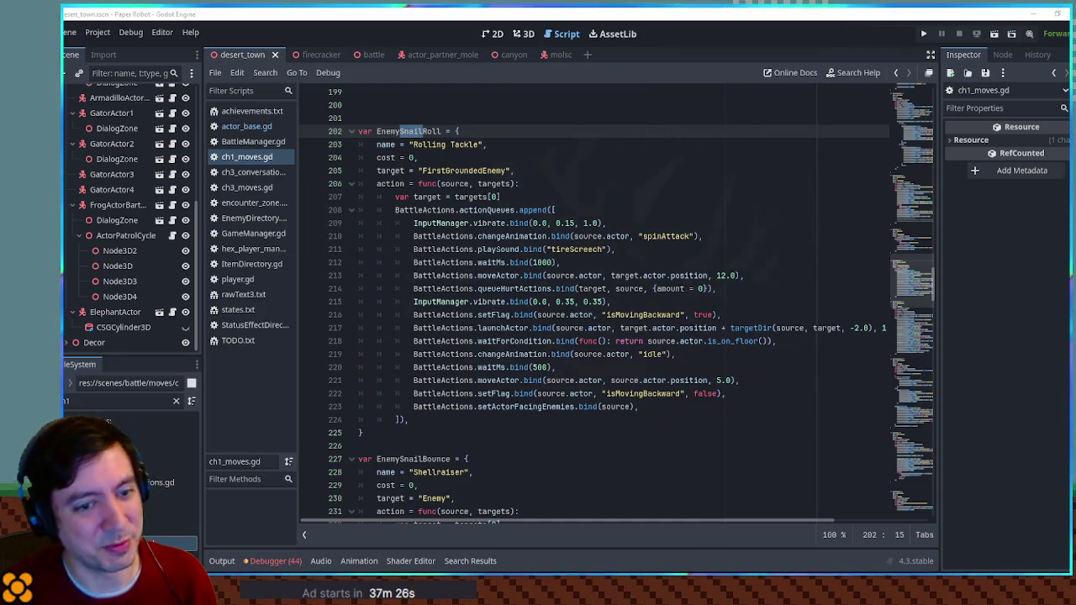
# Type a comma after the last EnemySnailRoll action, then undo the edit
pyautogui.click(730, 239)
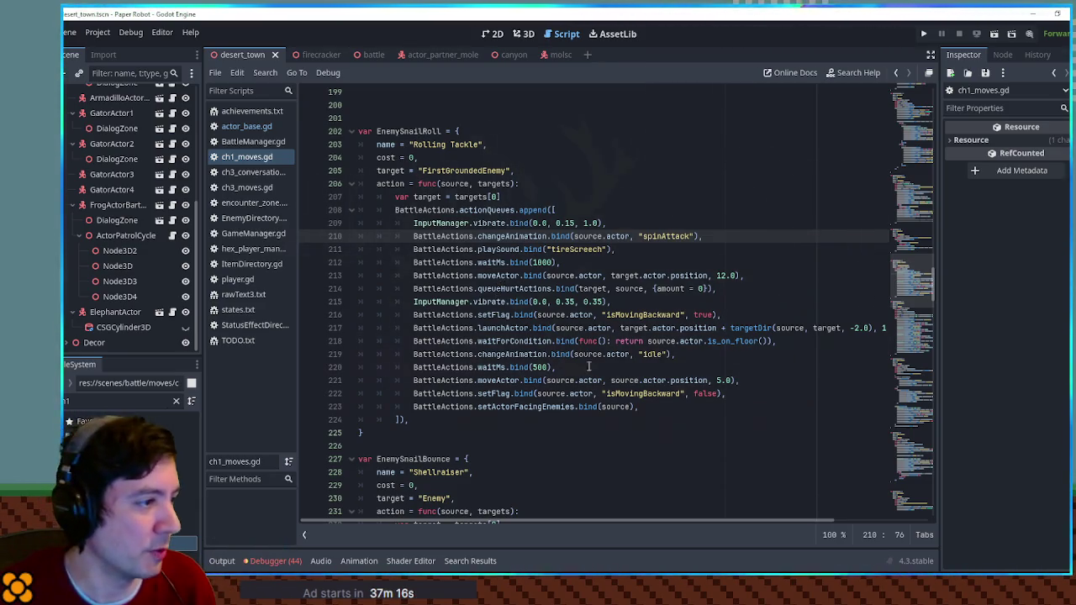
pyautogui.click(656, 408)
pyautogui.write(',')
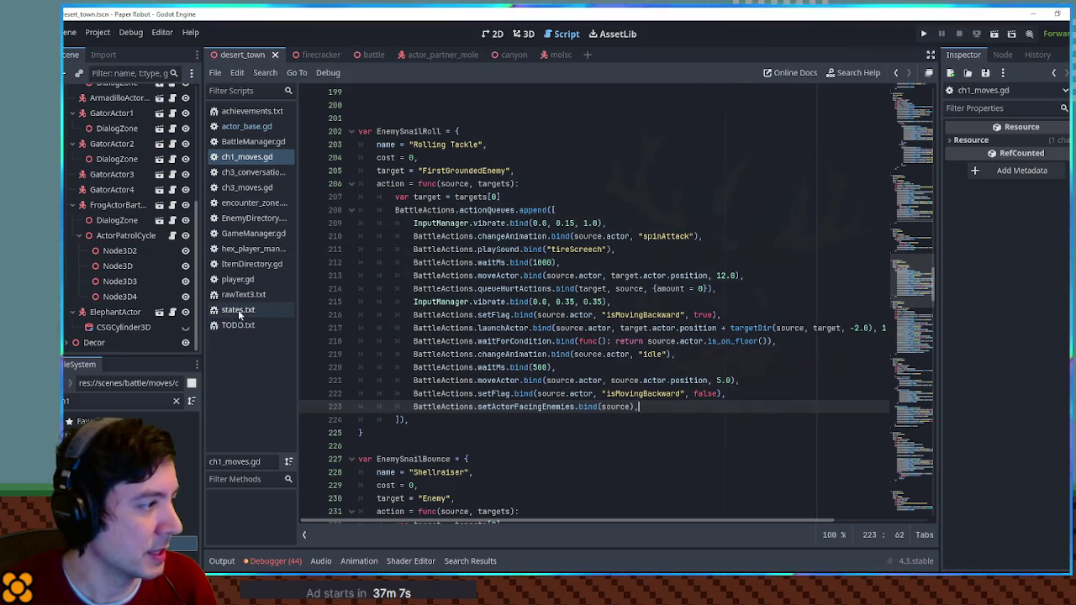
pyautogui.hotkey('ctrl', 'z')
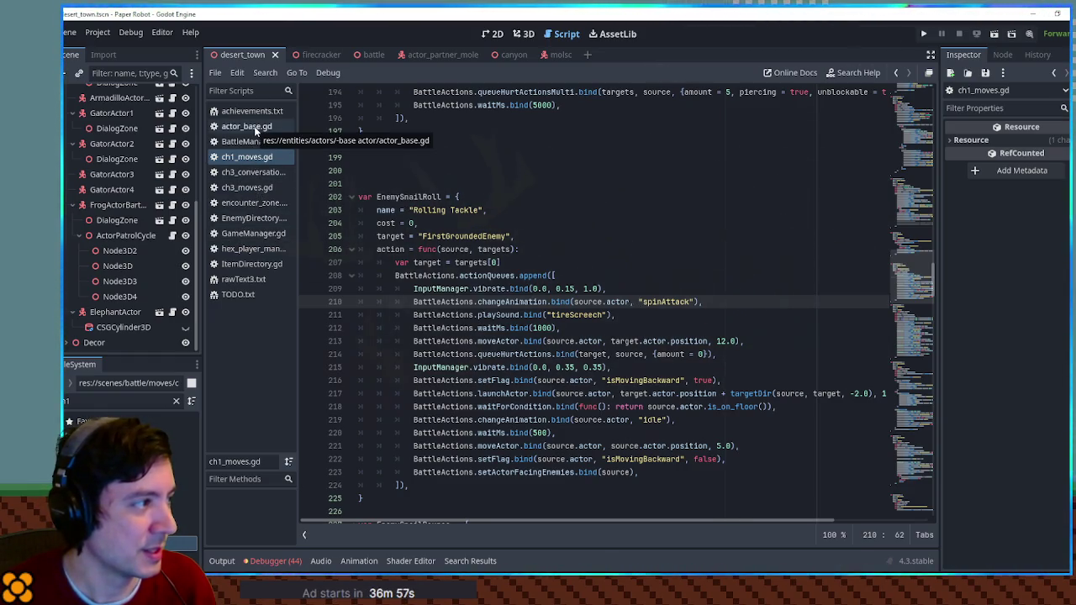
# Switch to the molsc scene and place the caret at the end of player.gd line 18
pyautogui.click(561, 56)
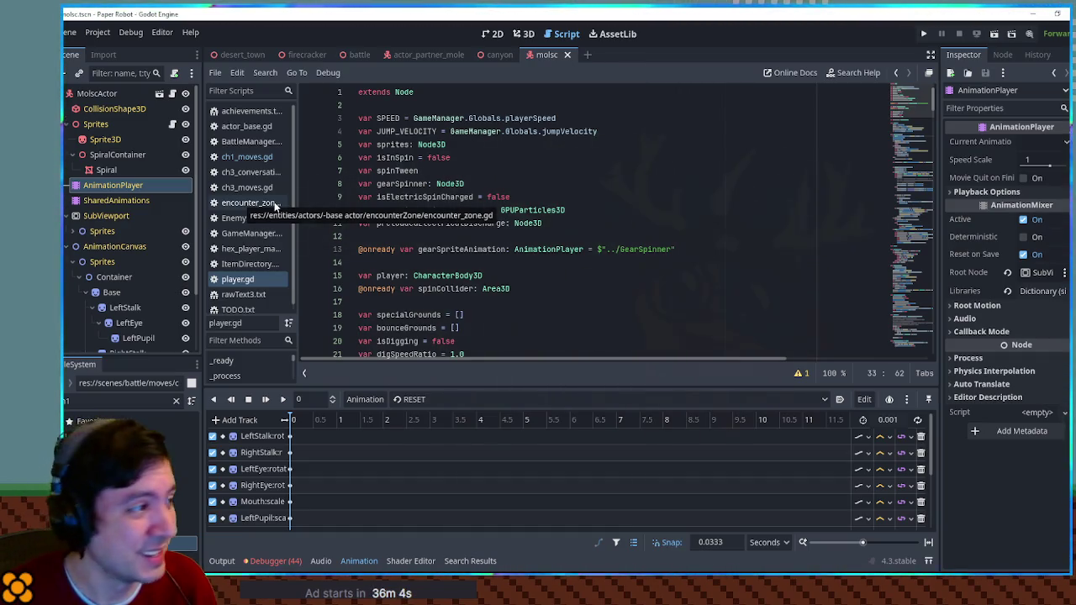
pyautogui.click(585, 313)
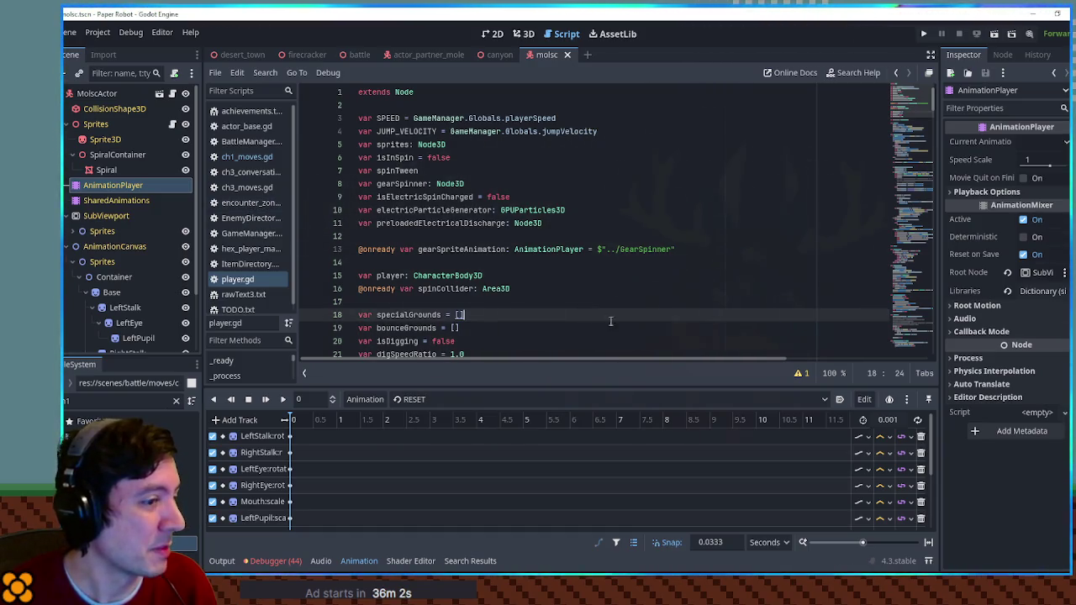
# Toggle the Debugger tab open and closed to collapse the bottom panel
pyautogui.click(280, 561)
pyautogui.click(280, 562)
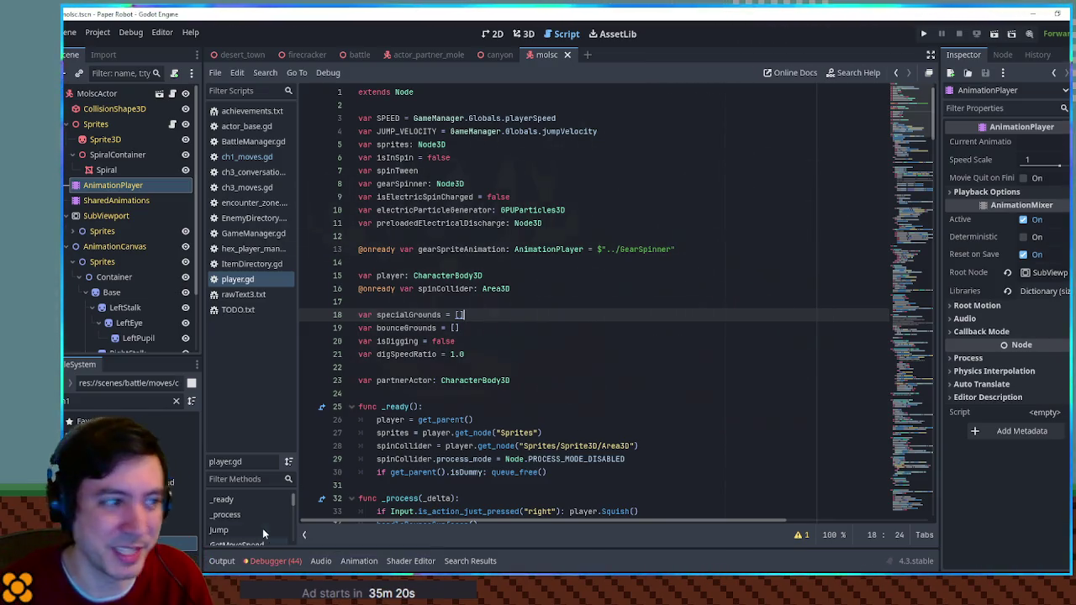
# Place the edit point on the line after digSpeedRatio in player.gd
pyautogui.click(481, 356)
pyautogui.click(481, 364)
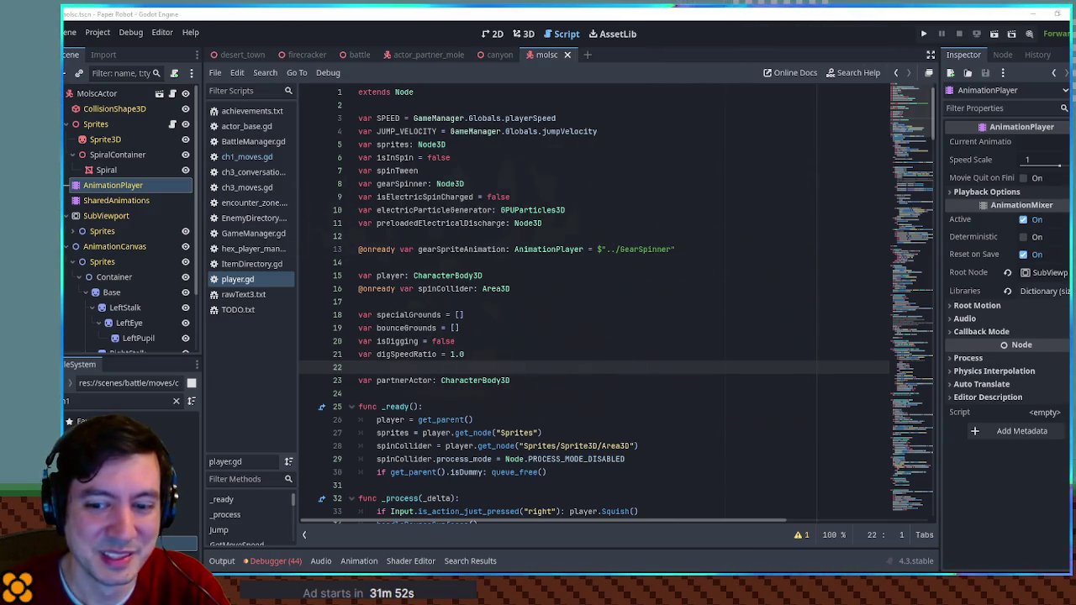
pyautogui.click(466, 355)
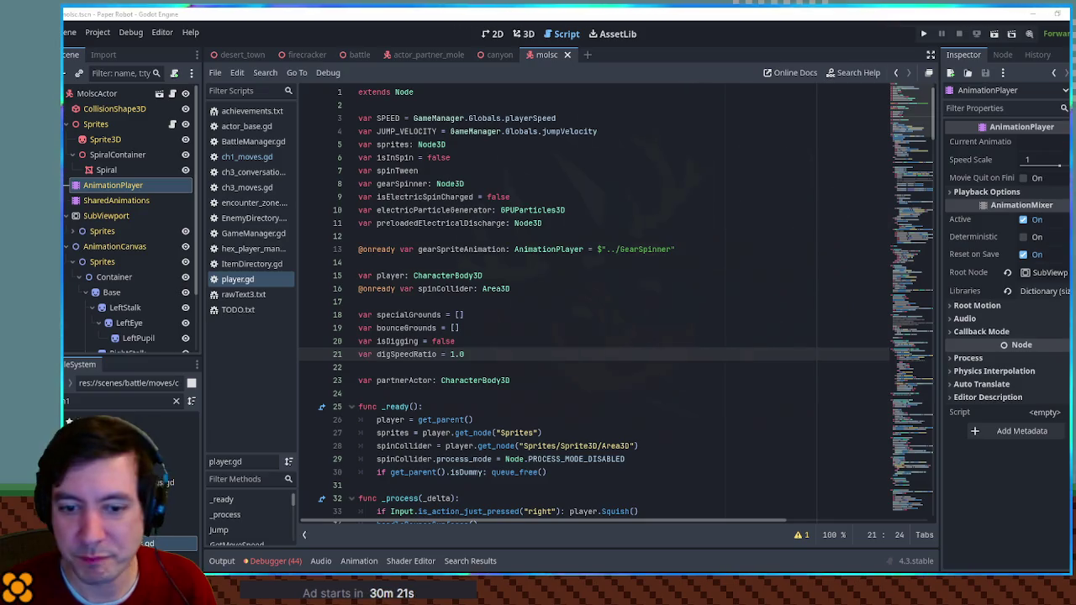
pyautogui.click(523, 33)
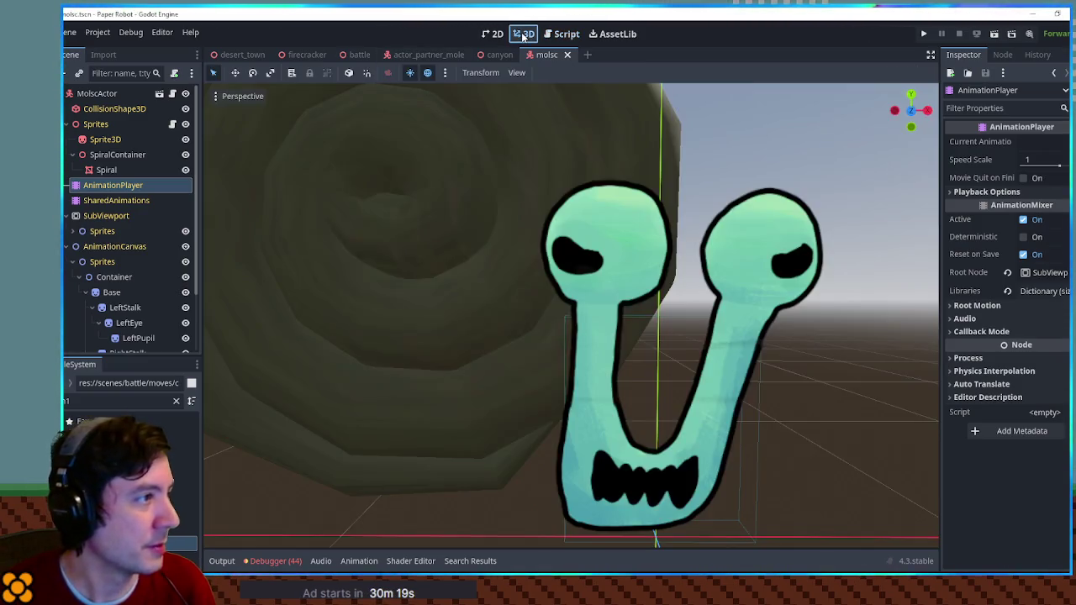
# Zoom out and orbit the 3D view to face the Molsc snail's shell
pyautogui.scroll(-5, 720, 233)
pyautogui.moveTo(749, 237)
pyautogui.mouseDown()
pyautogui.moveTo(338, 216)
pyautogui.moveTo(708, 241)
pyautogui.mouseUp()
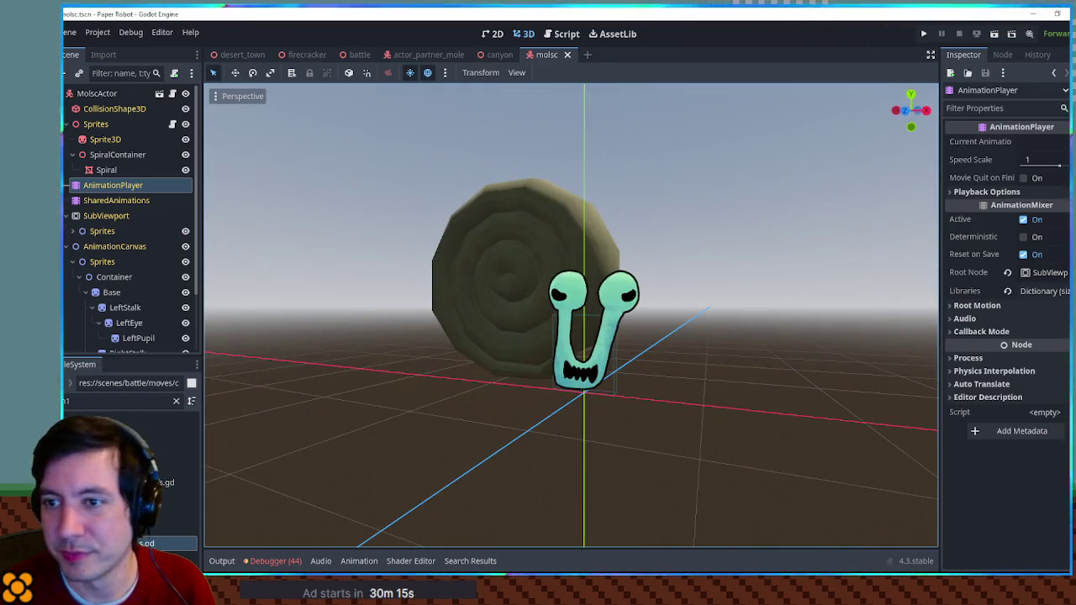